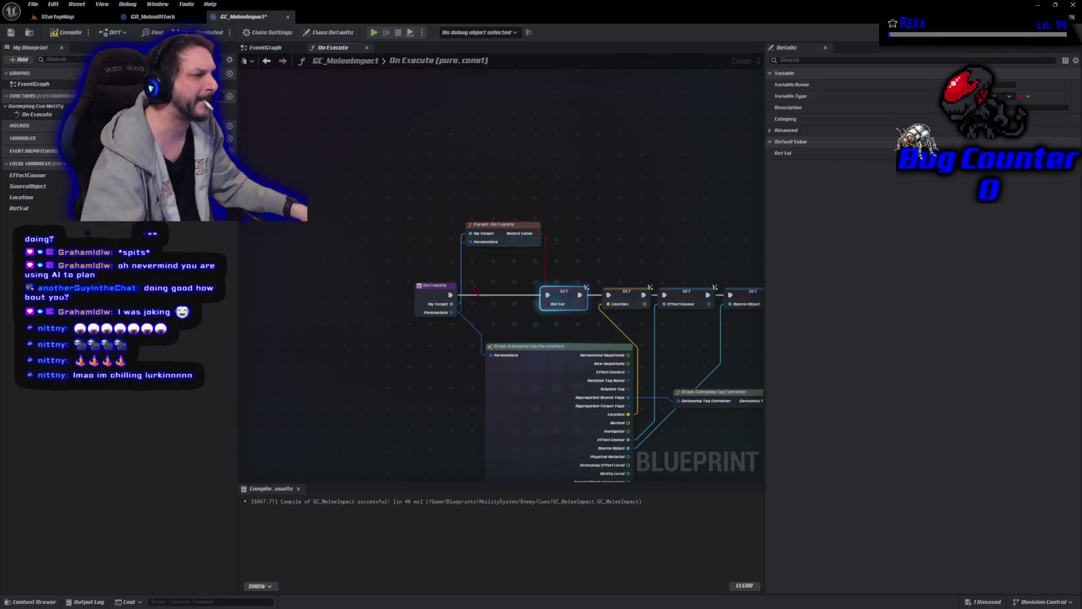
Compile the GC_MeleeImpact blueprint with F7 and save it with Ctrl+S
key(F7)
key(ctrl+s)
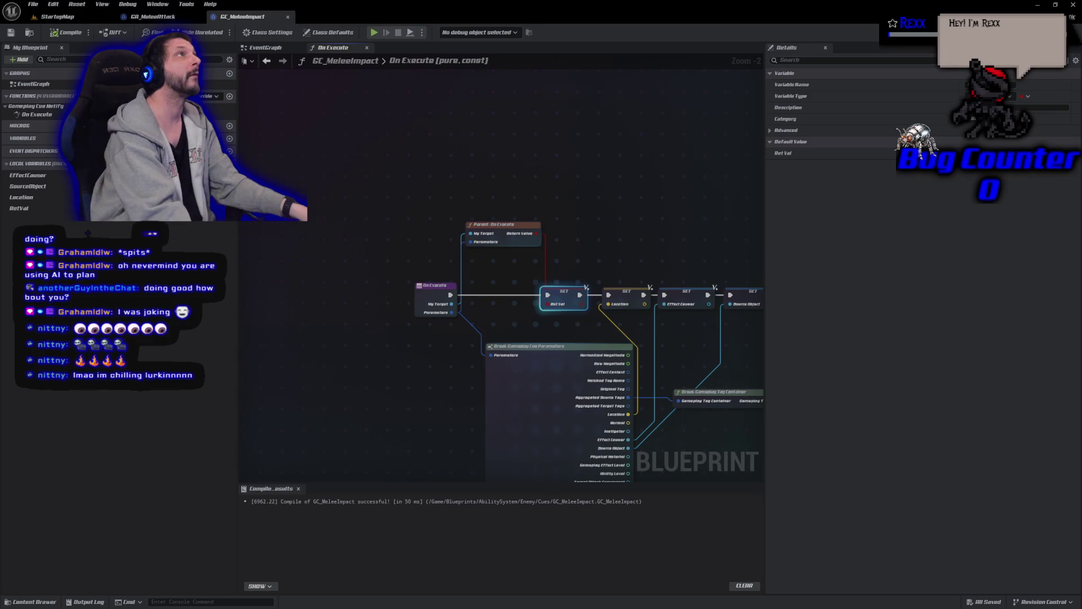
Pan the graph to the For Each Loop and Get Tagged Montage nodes, then switch to GitHub Desktop
mouse_move(606, 200)
mouse_down()
mouse_move(449, 153)
mouse_move(282, 134)
mouse_up()
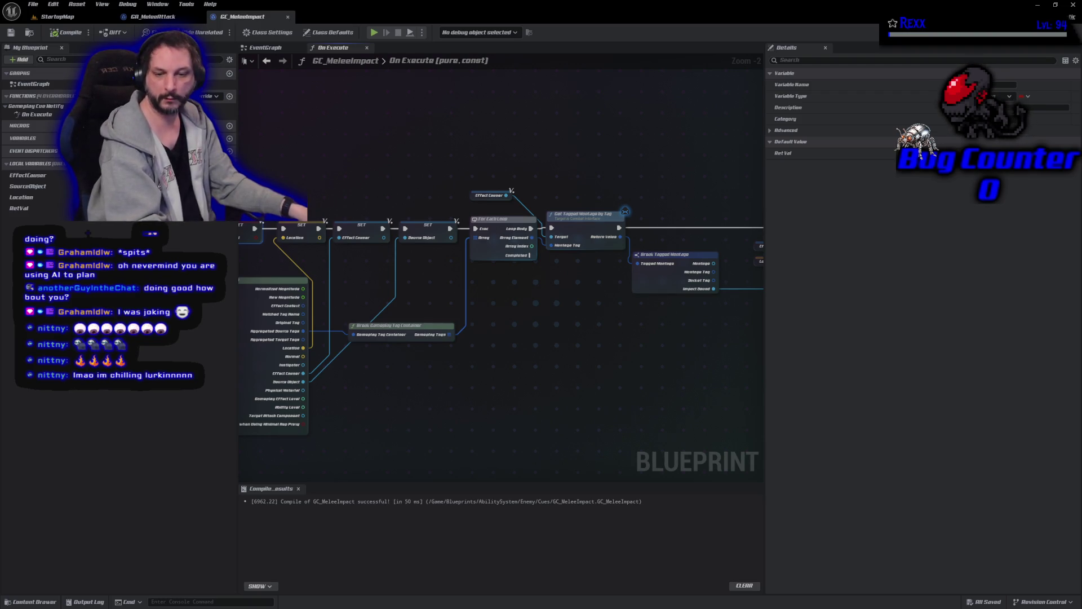
key(alt+Tab)
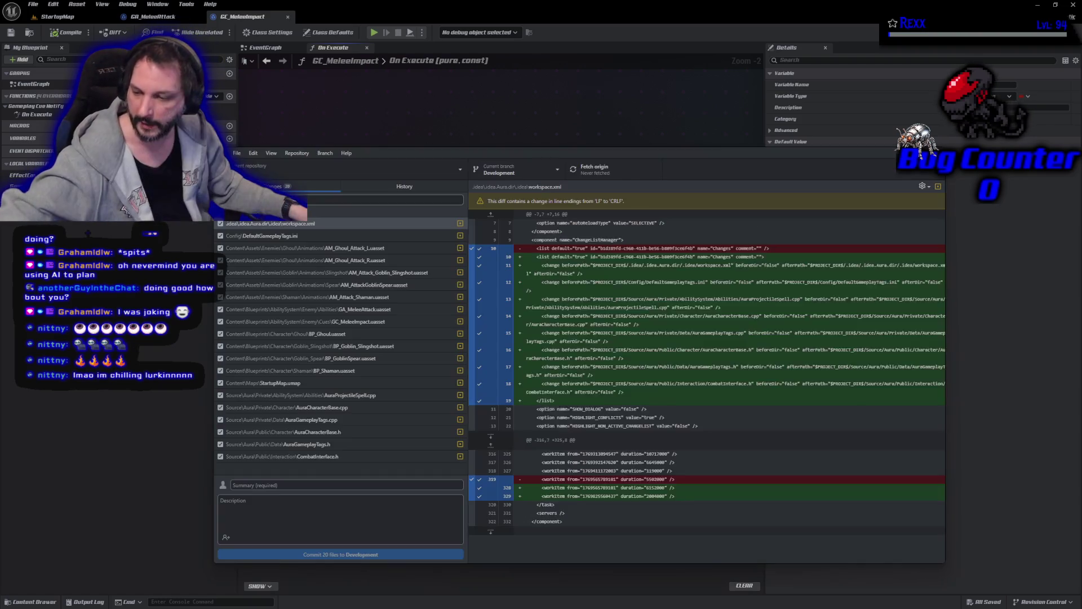
Commit 20 files to Development as 'Montage and Socket Tags', push to origin, and close
click(316, 485)
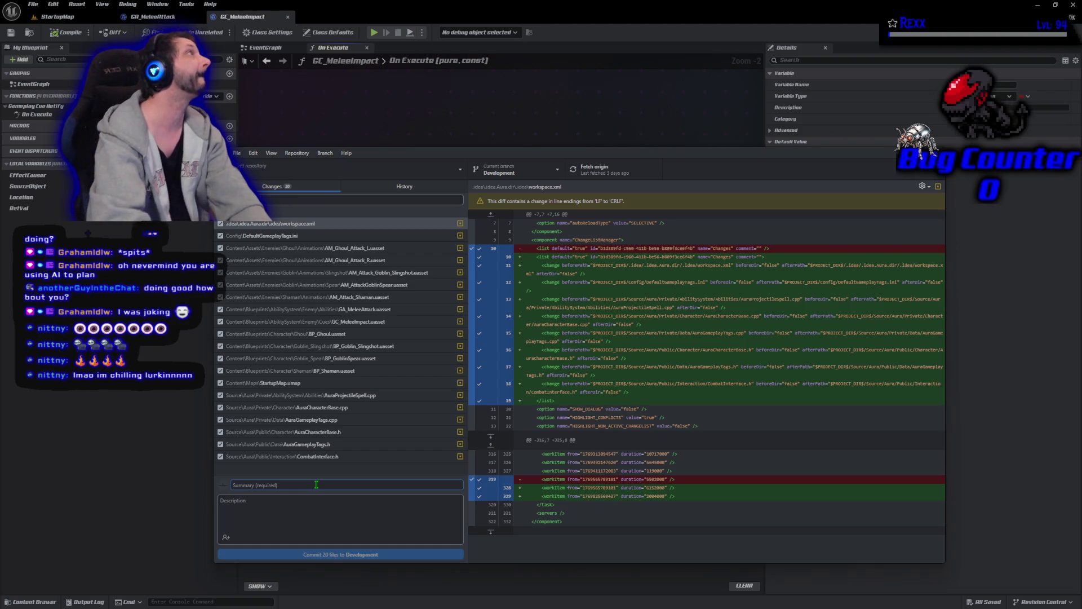
text(Montage)
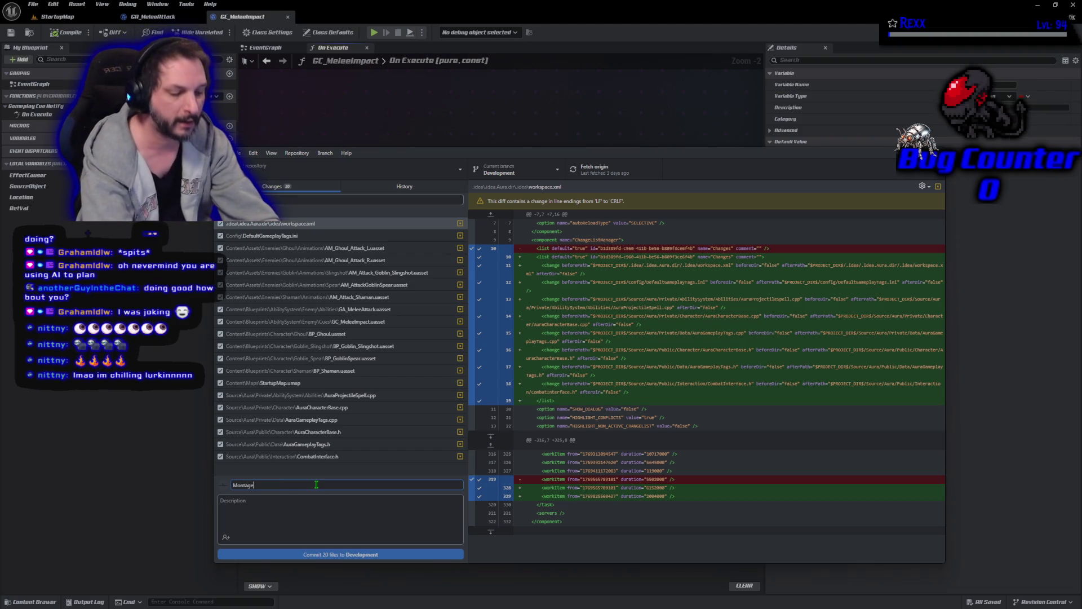
text( and Socket )
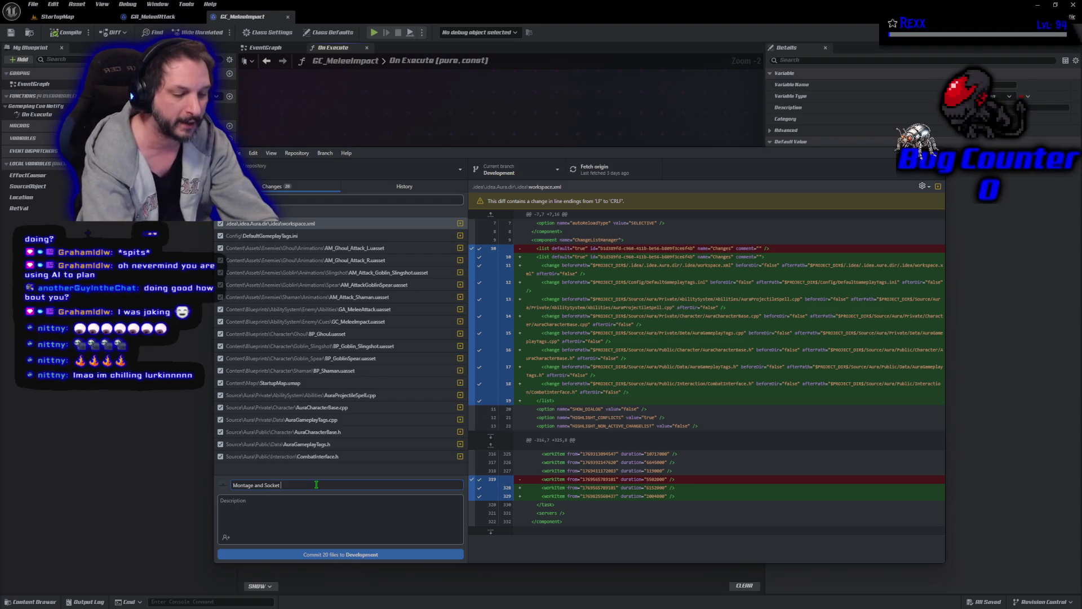
text(Tags)
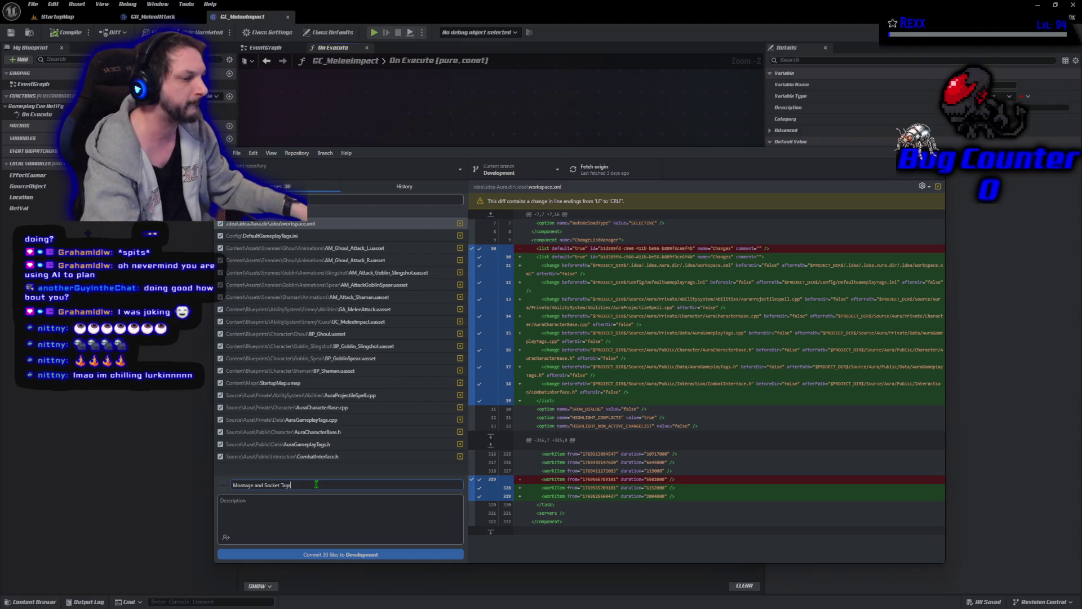
click(337, 555)
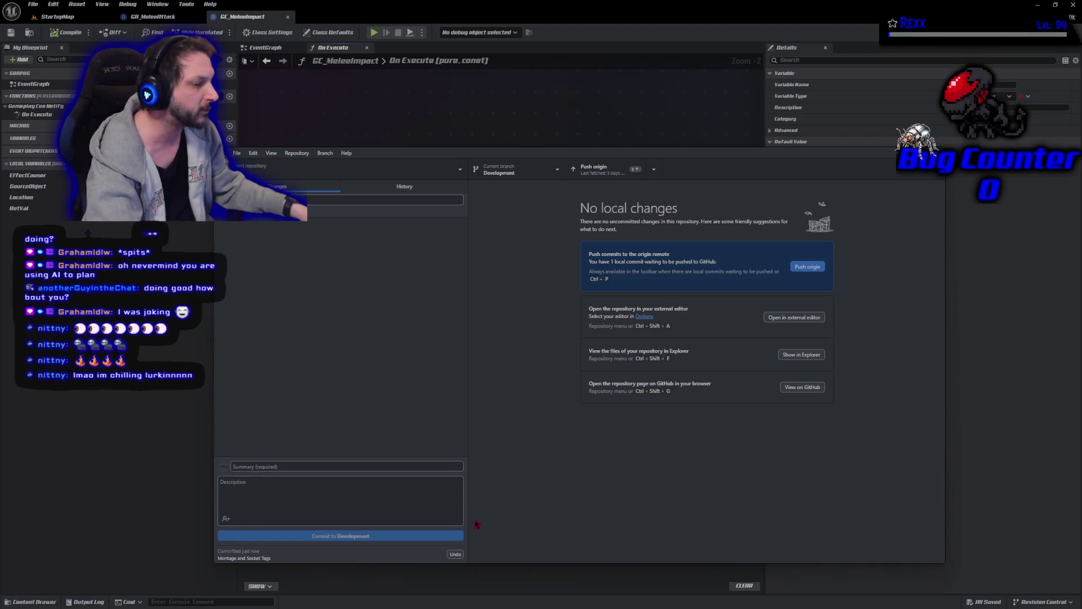
click(806, 268)
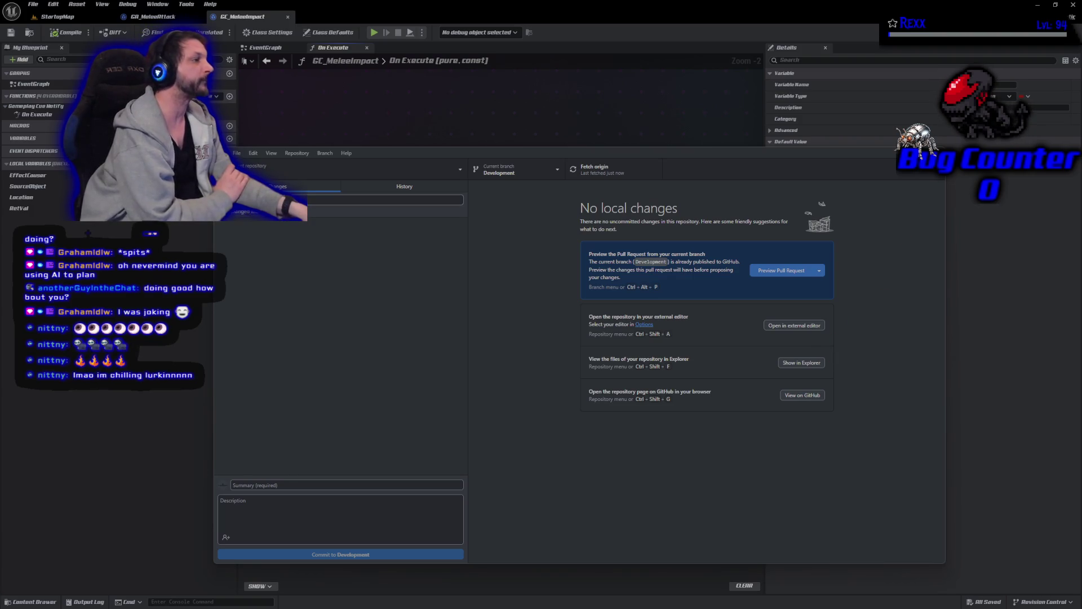
click(936, 153)
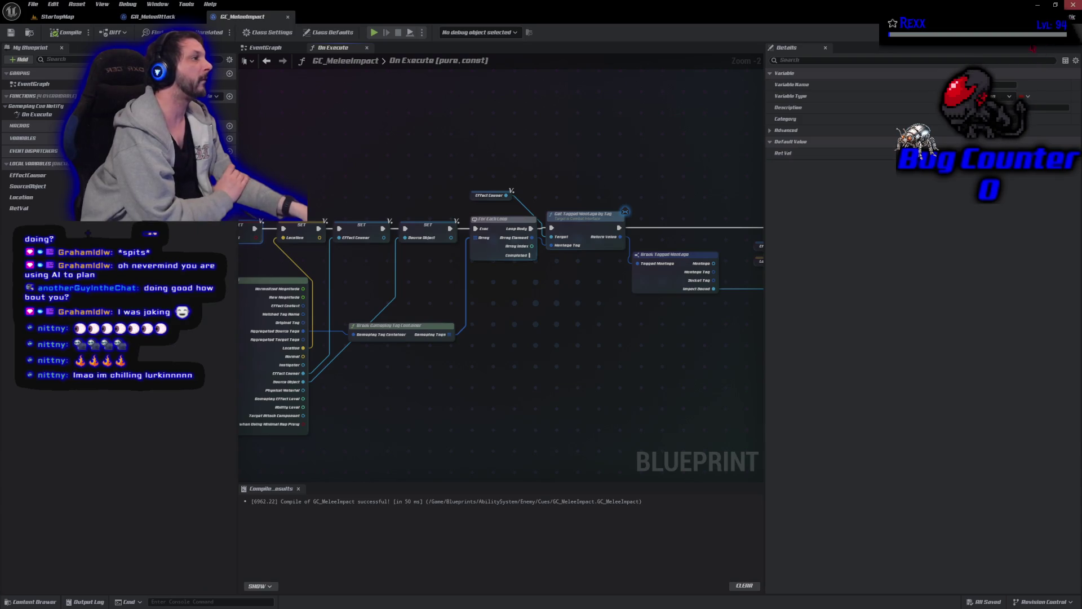
Exit the Unreal Editor and close the CombatInterface.h tab in Rider
click(1072, 4)
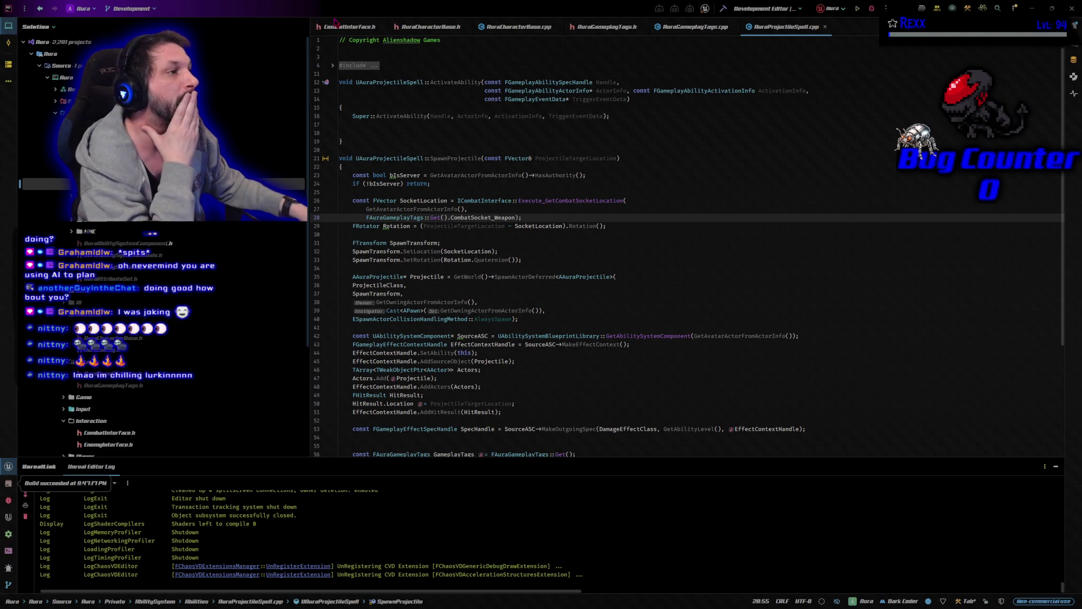
middle_click(351, 30)
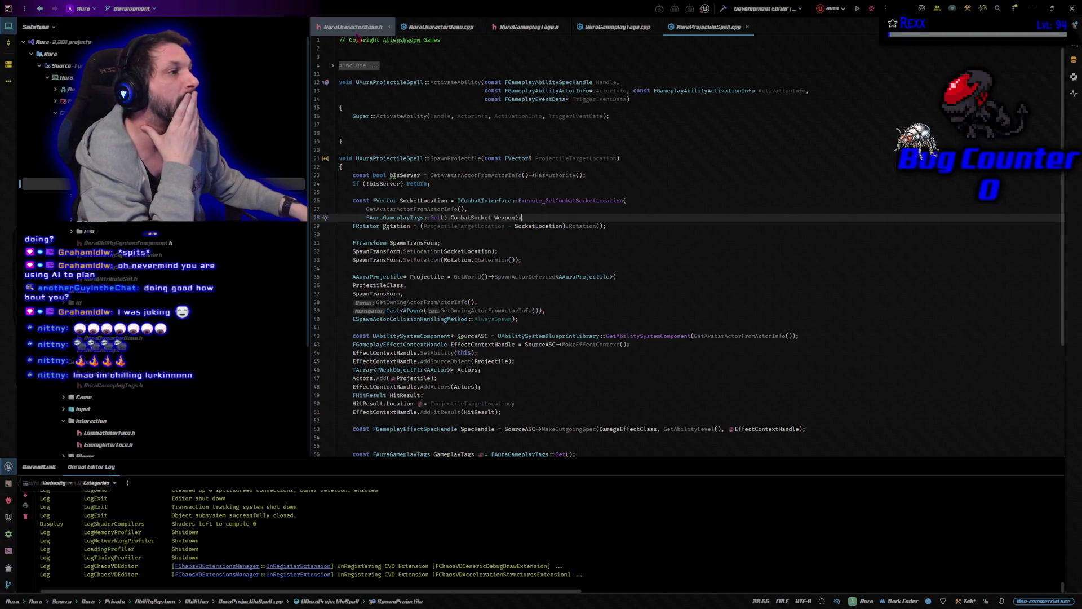
Close tabs right of AuraCharacterBase.cpp, then place the cursor after BloodEffect in AuraCharacterBase.h
right_click(458, 31)
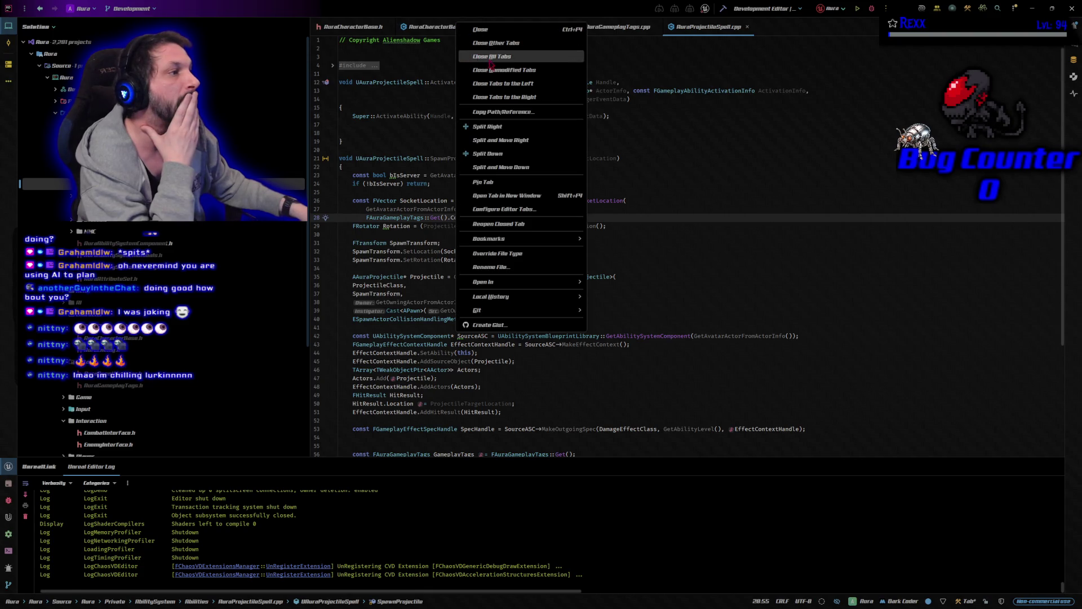
click(508, 96)
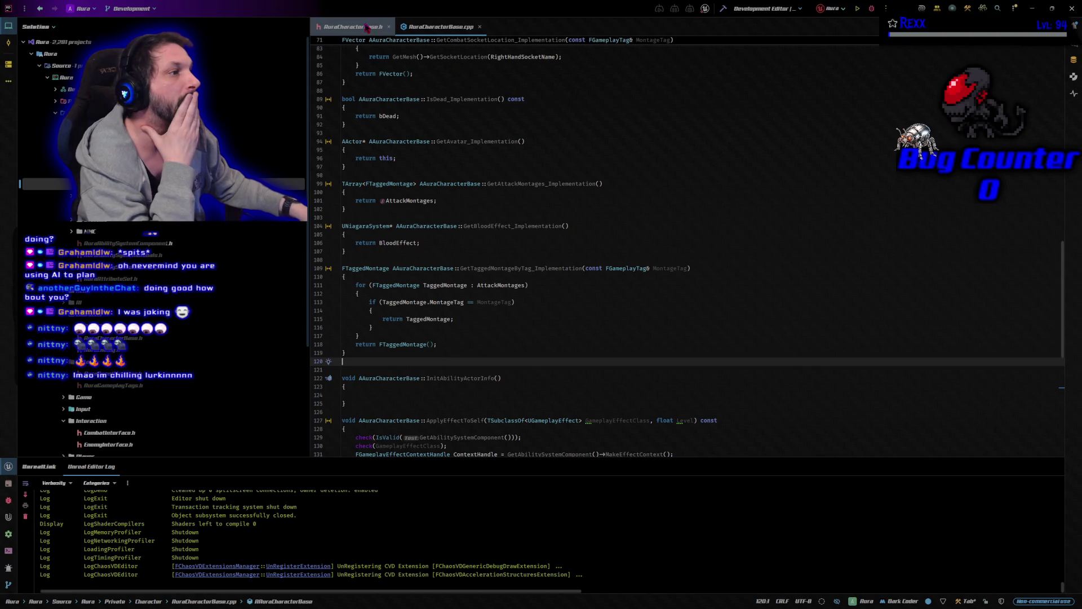
click(366, 27)
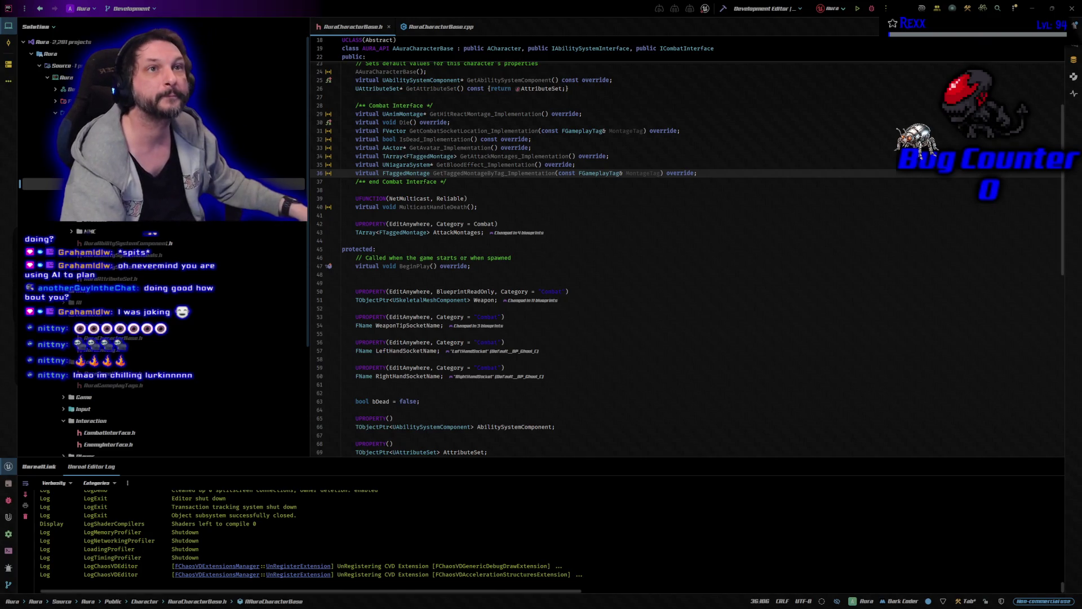
scroll(649, 265, down, 1)
scroll(650, 265, down, 15)
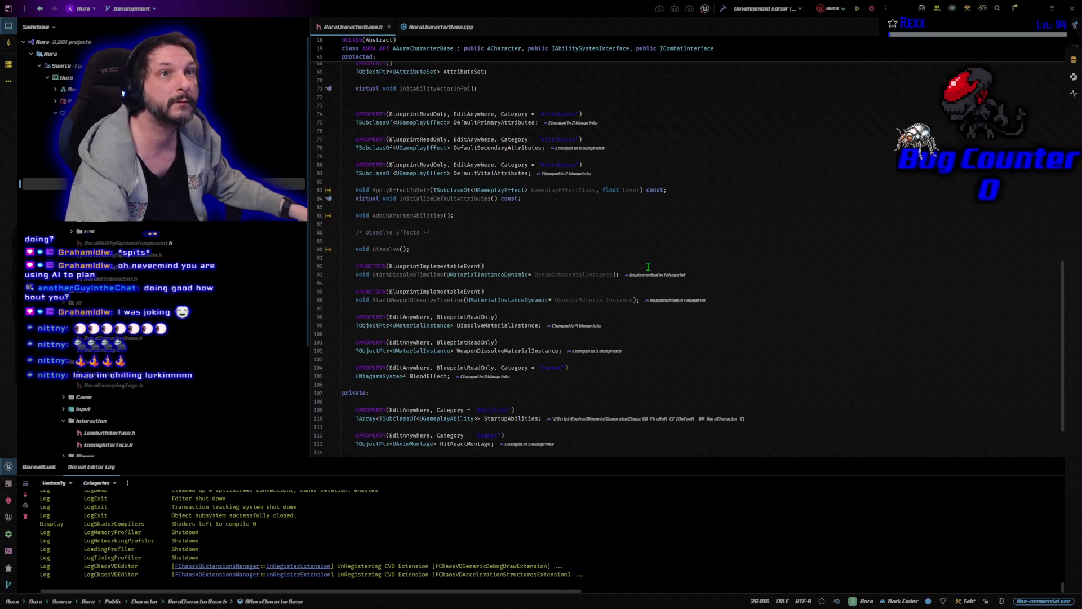
scroll(657, 299, down, 3)
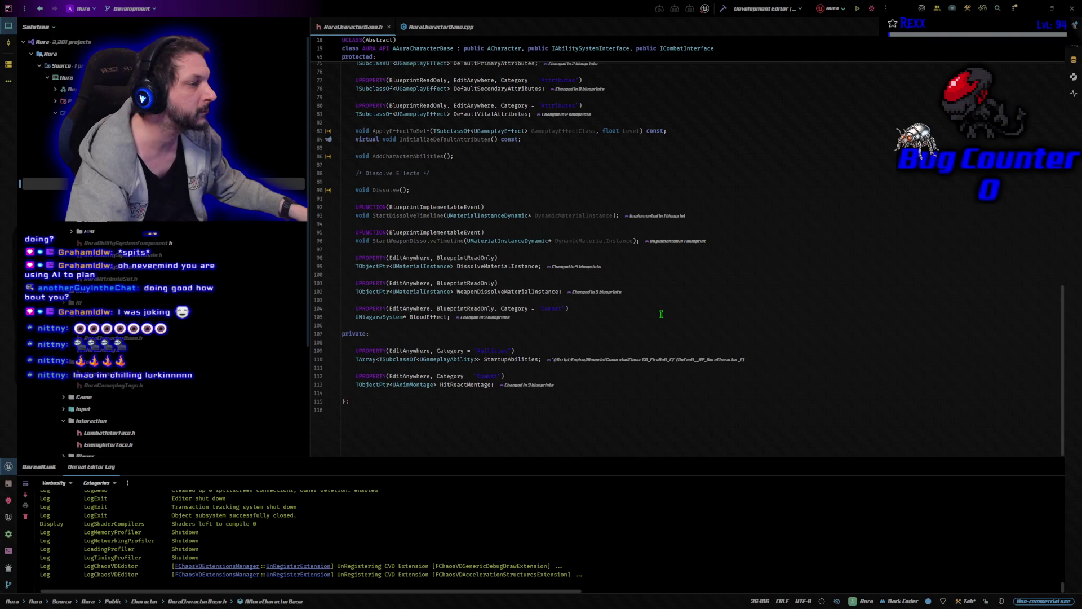
click(620, 313)
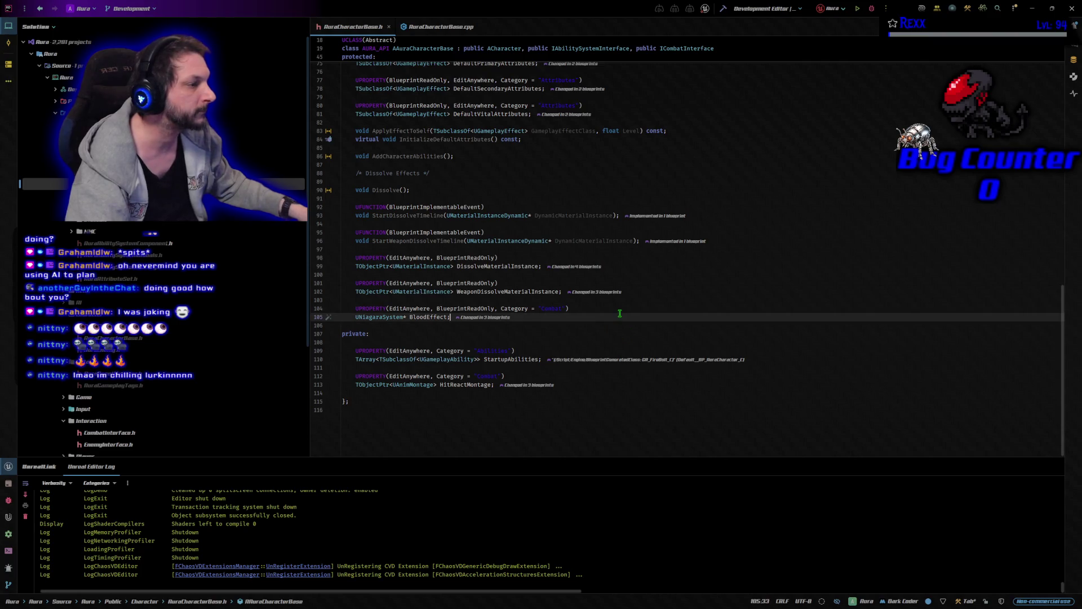
Paste a Combat-category USoundBase* DeathSound UPROPERTY below BloodEffect, then move to AuraCharacterBase.cpp
key(Return)
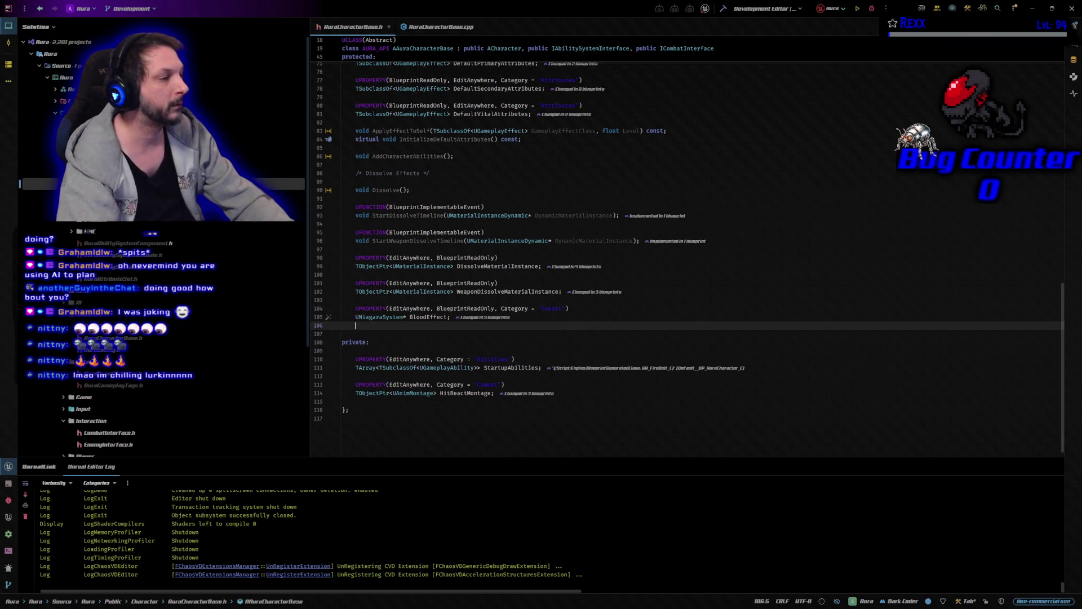
key(Return)
text(UPROPERTY(EditAnywhere, BlueprintReadOnly, Category = "Combat") 	USoundBase* DeathSound;)
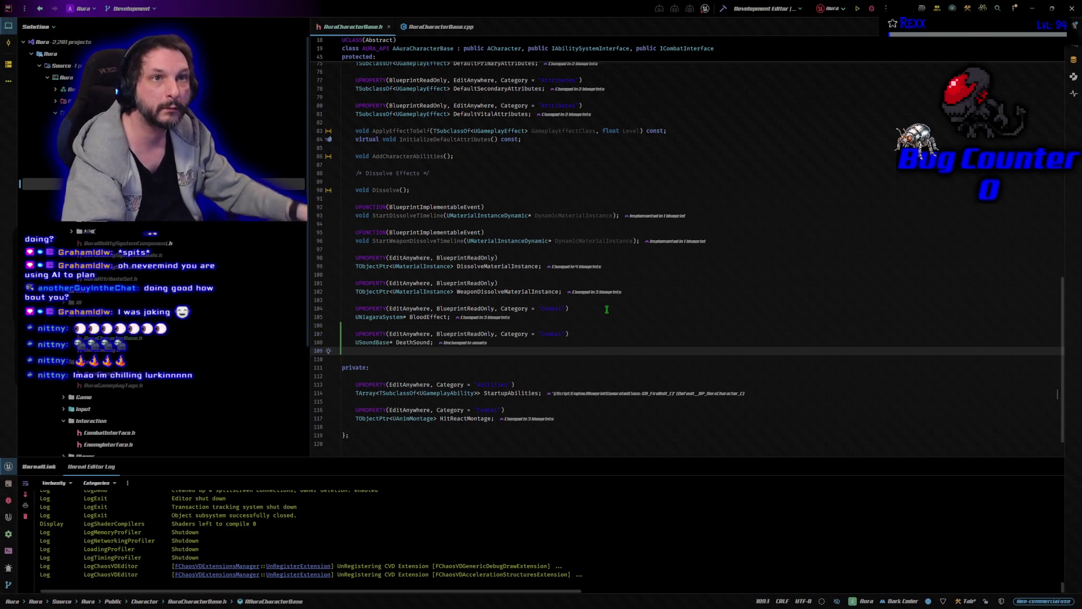
click(442, 26)
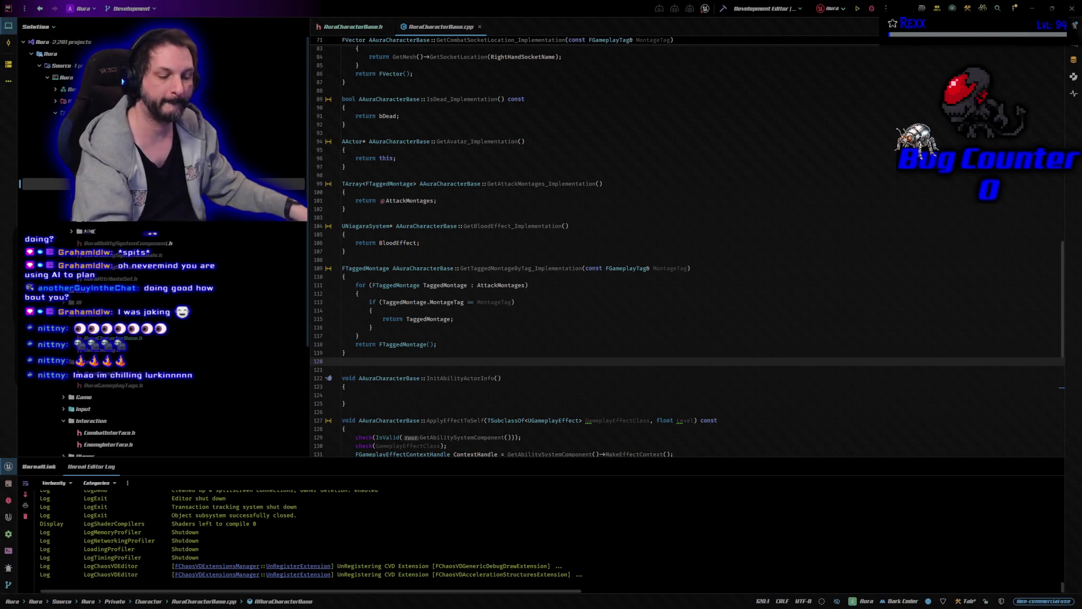
Add #include "Kismet/GameplayStatics.h" after the last include in AuraCharacterBase.cpp
scroll(713, 152, up, 20)
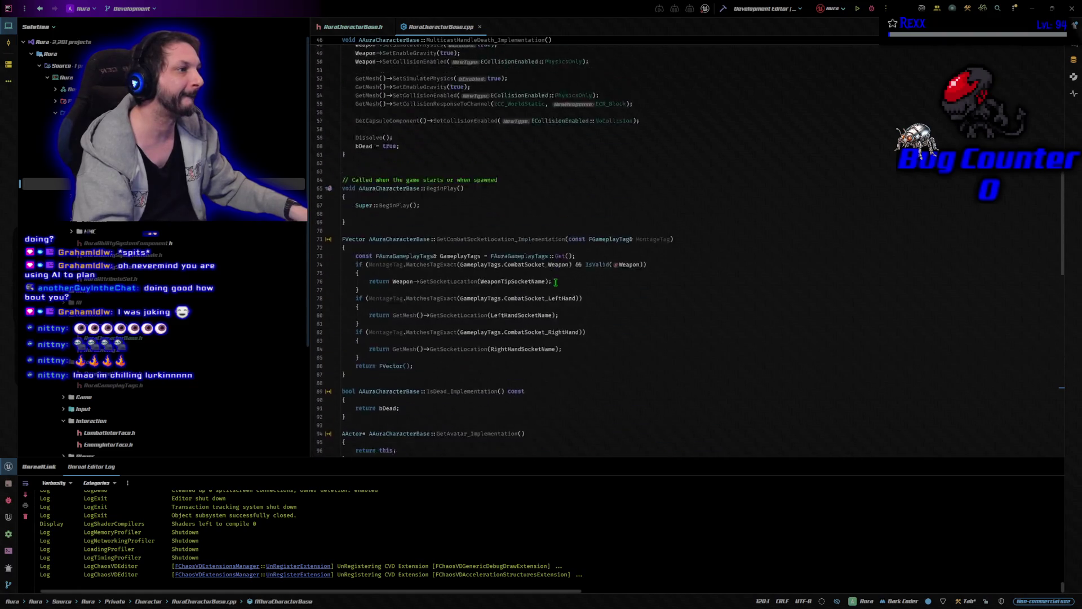
scroll(524, 251, up, 5)
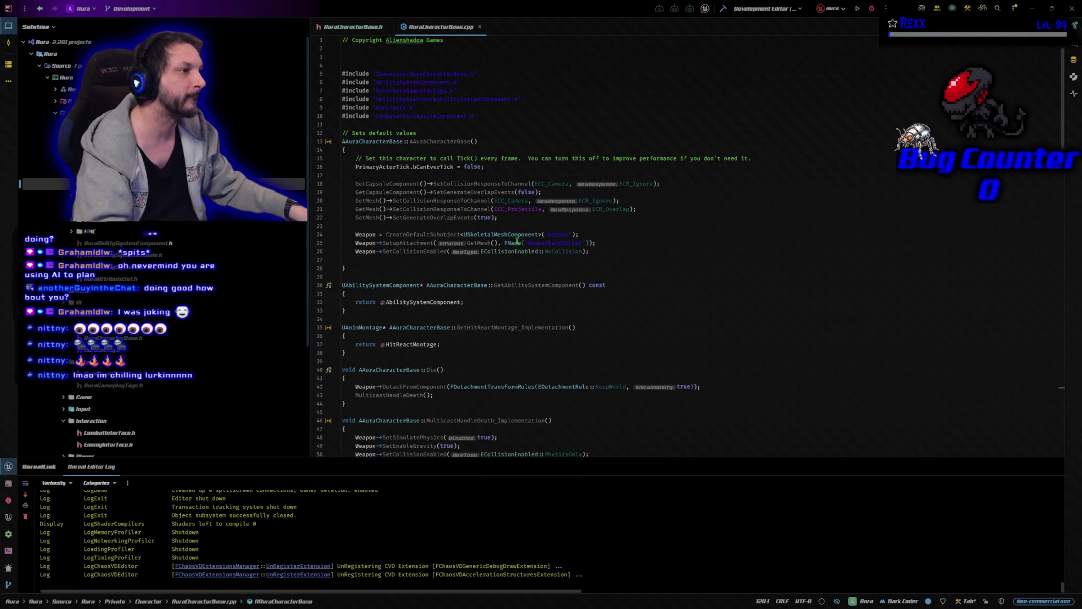
click(496, 119)
key(Return)
text(#include "Kismet/GameplayStatics.h")
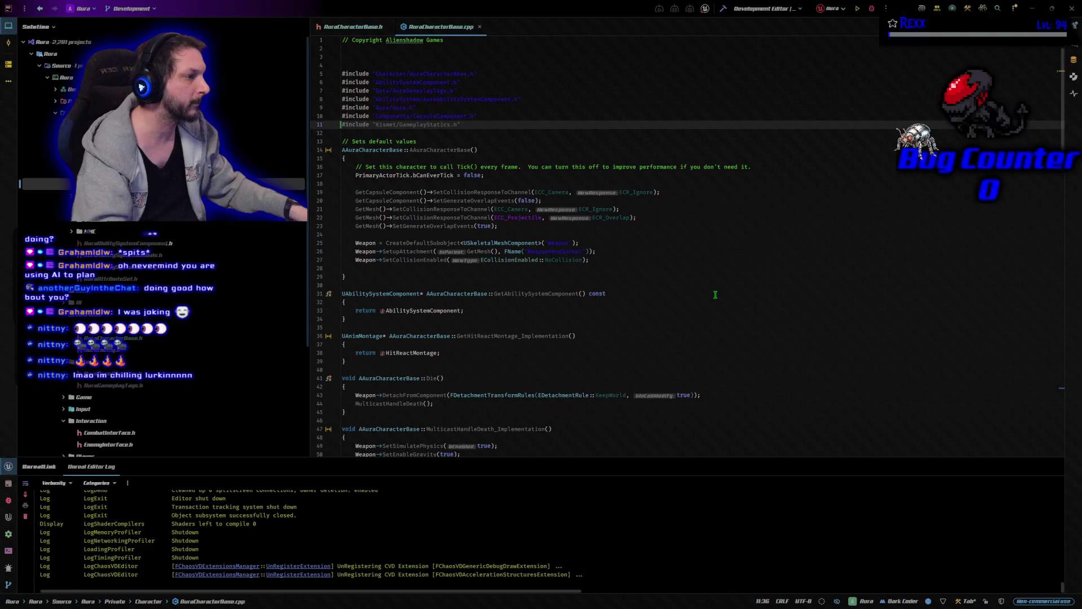
scroll(715, 294, down, 6)
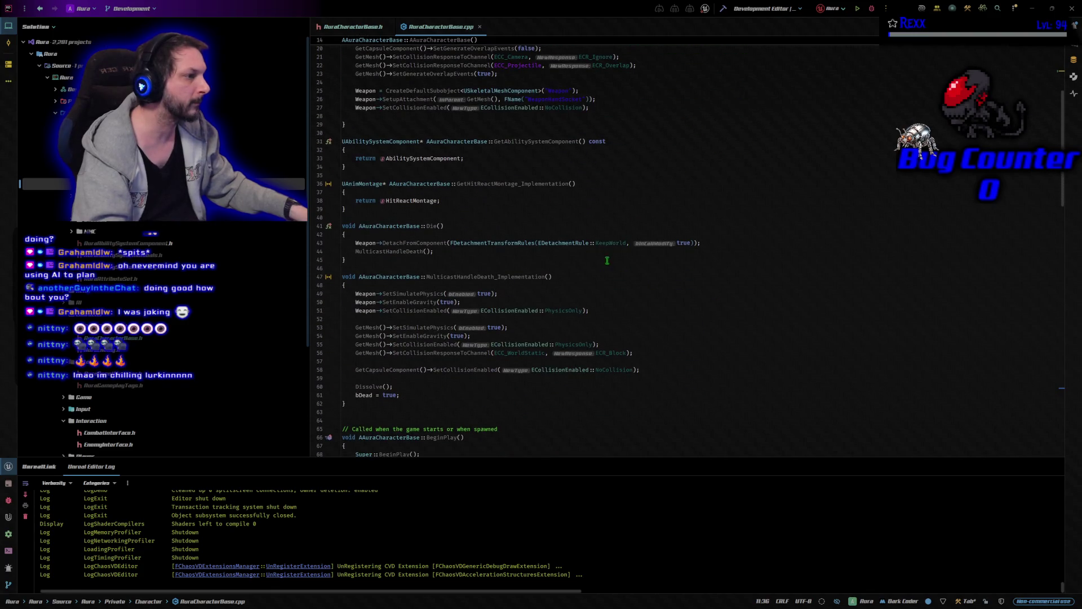
Play DeathSound via UGameplayStatics::PlaySoundAtLocation in MulticastHandleDeath_Implementation, then build the project
click(578, 277)
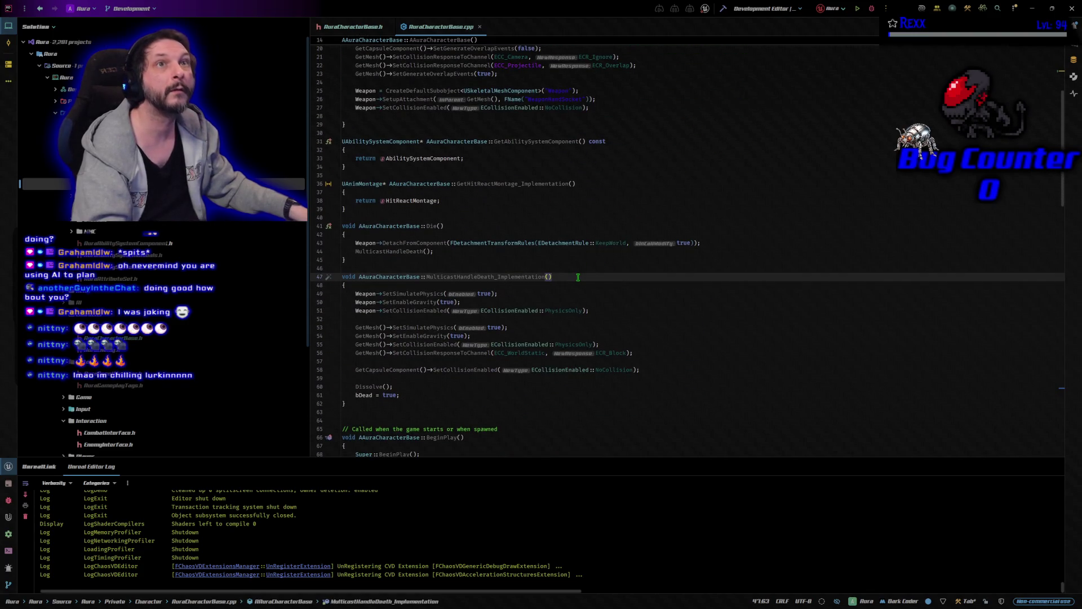
click(578, 283)
key(Return)
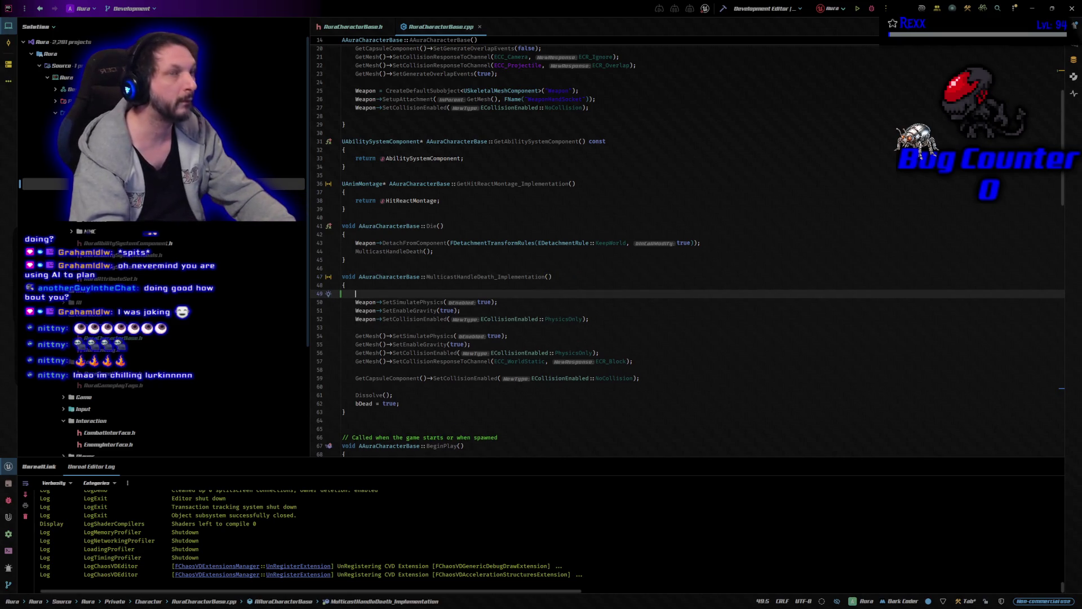
key(Return)
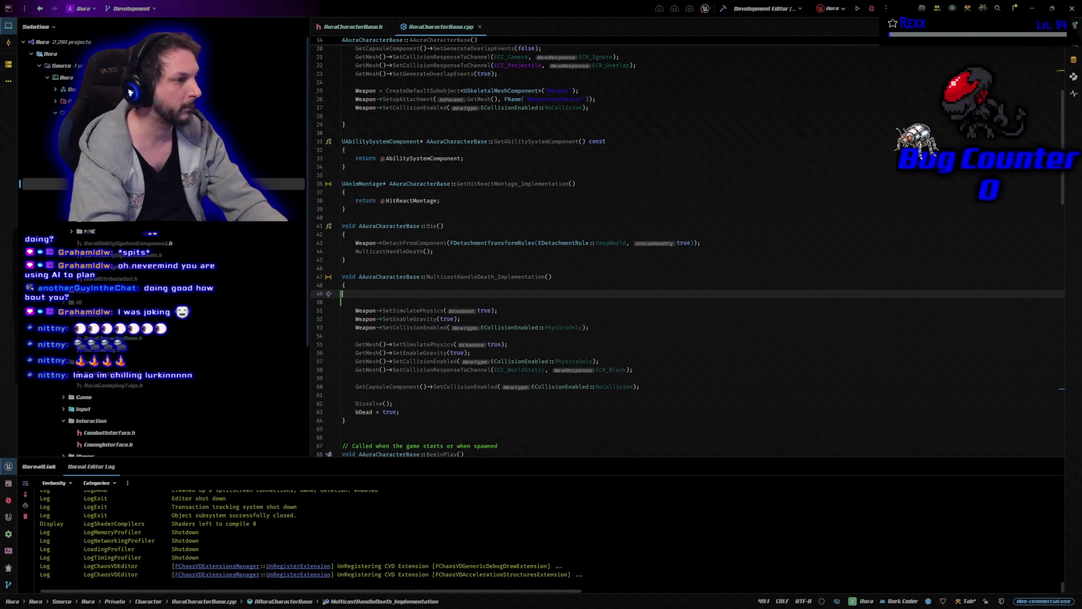
key(Tab)
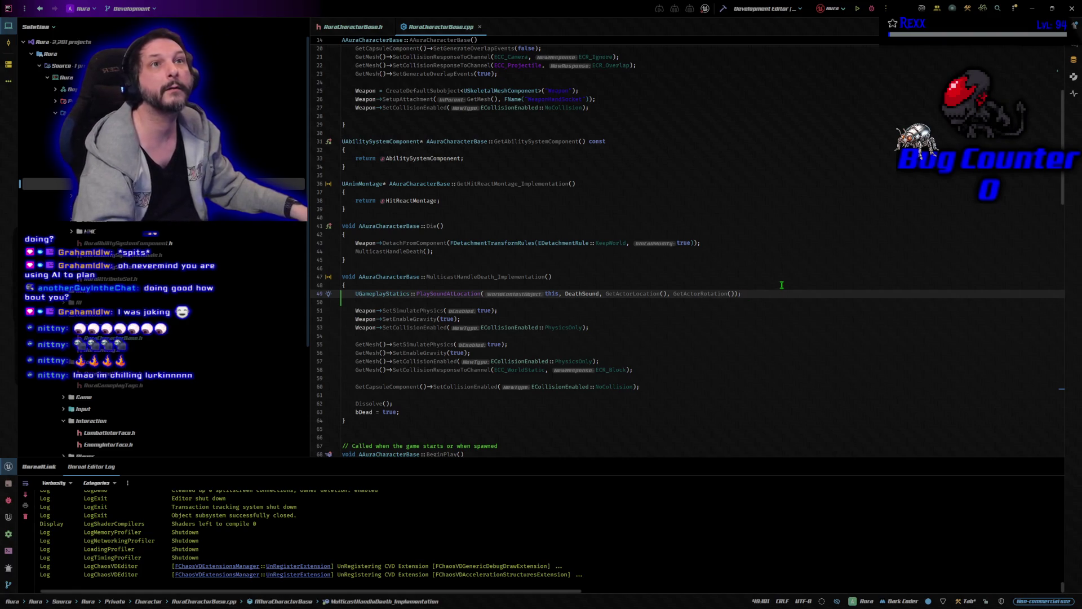
click(725, 11)
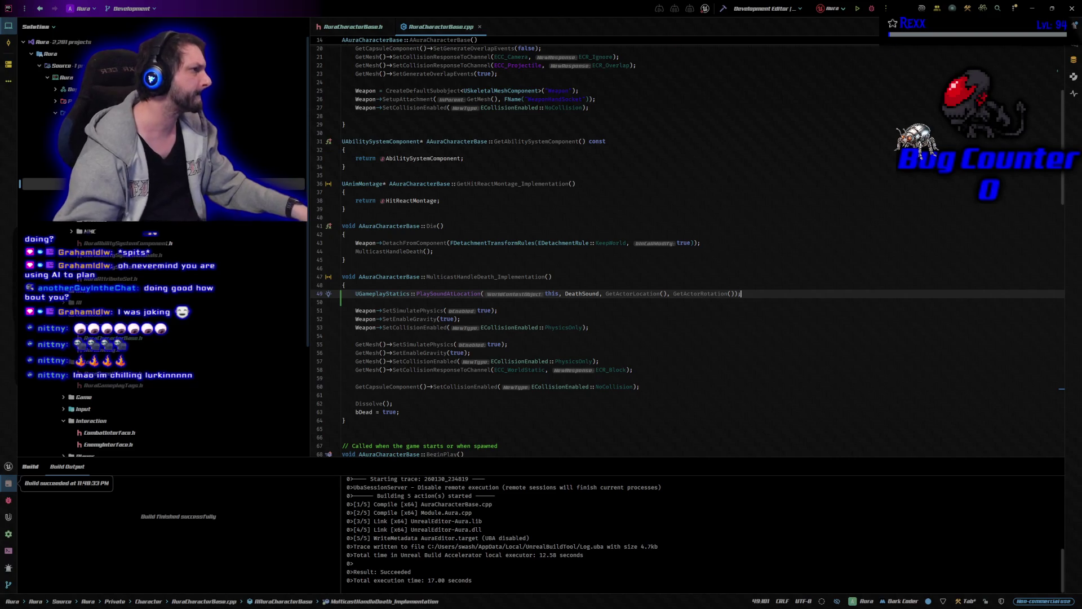
Launch the Unreal editor from Rider under the debugger
click(871, 8)
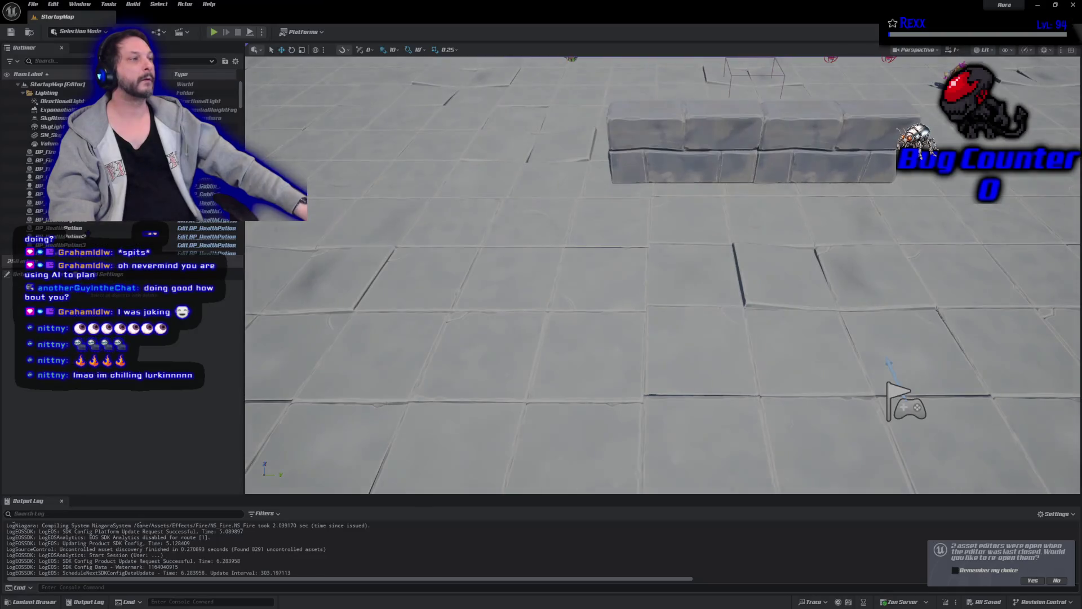
Reopen the GC_MeleeImpact and GA_MeleeAttack asset editors from the last session
click(1032, 580)
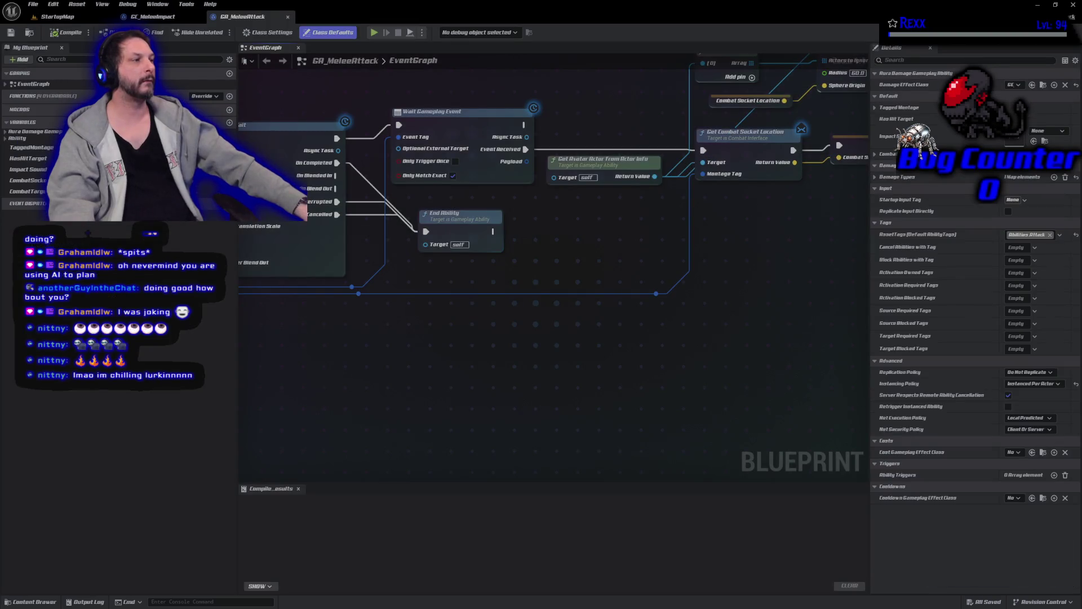
Pan the GA_MeleeAttack EventGraph to show the montage and sound nodes, then open the Content Drawer
mouse_move(353, 382)
mouse_down()
mouse_move(832, 399)
mouse_move(729, 401)
mouse_up()
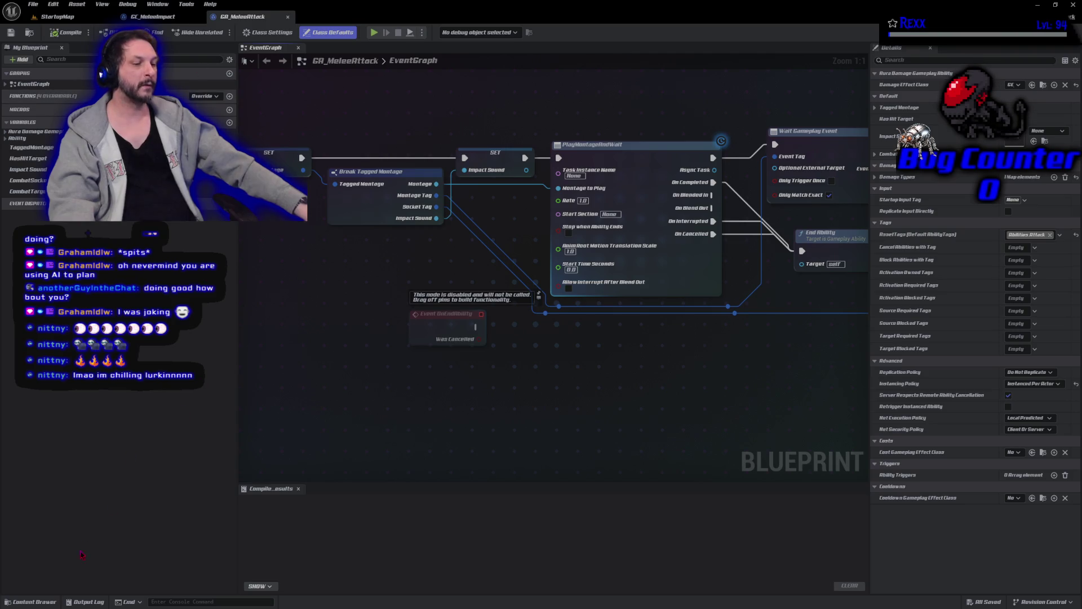
click(46, 602)
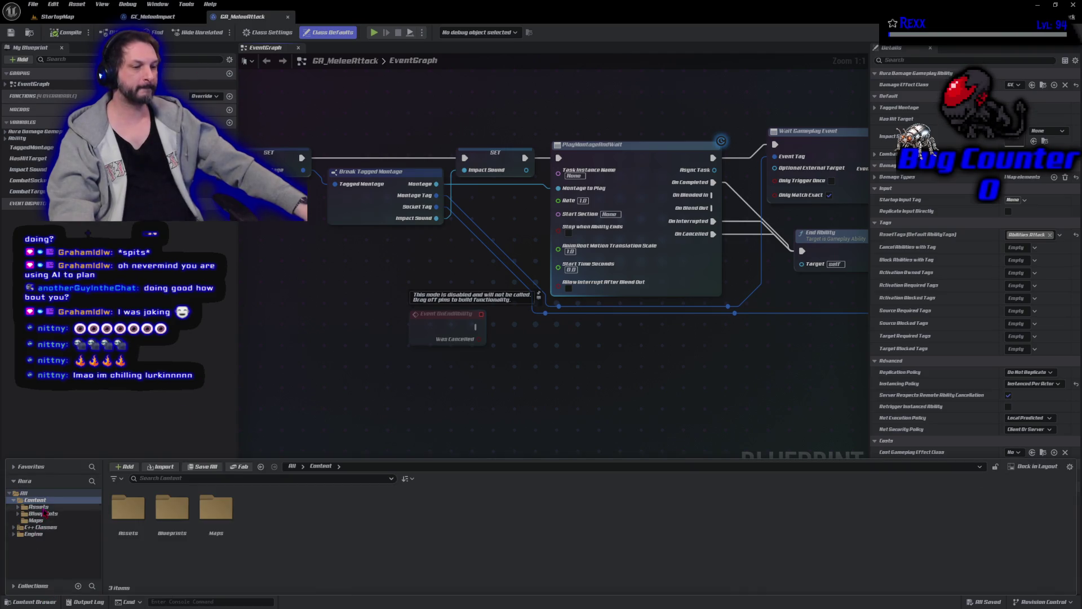
Copy sfx_Template_multi from Assets/Sounds into the Enemies/Goblin/Hurt sounds folder
click(38, 507)
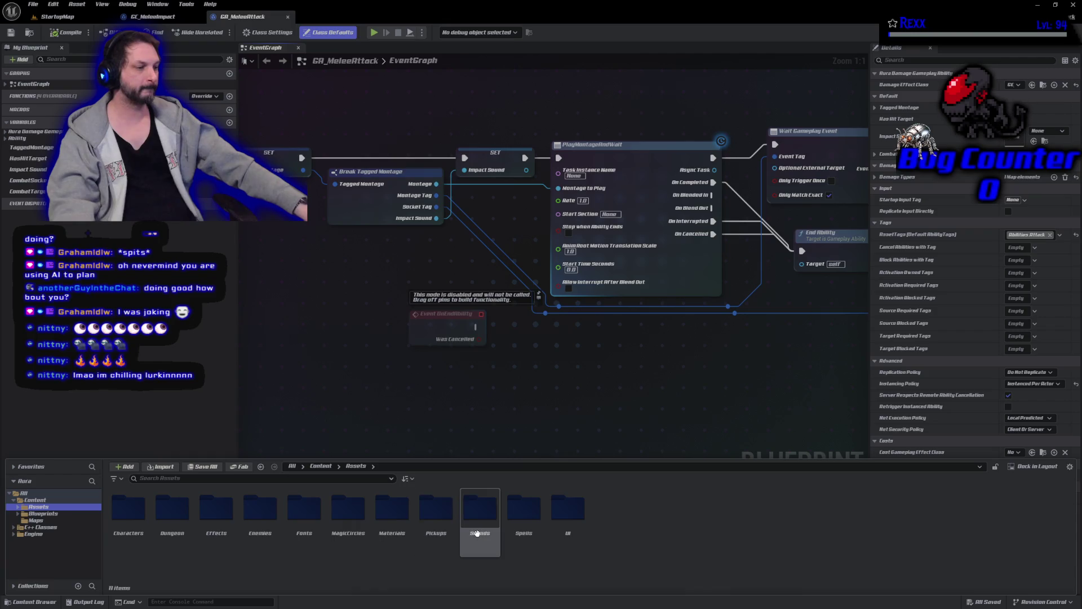
double_click(480, 510)
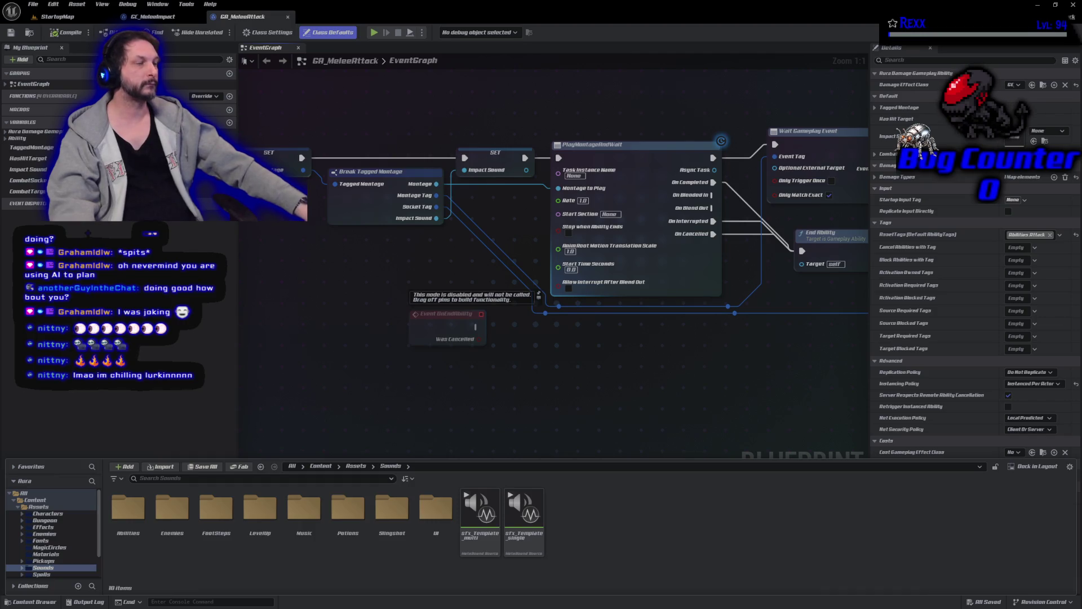
scroll(51, 527, down, 1)
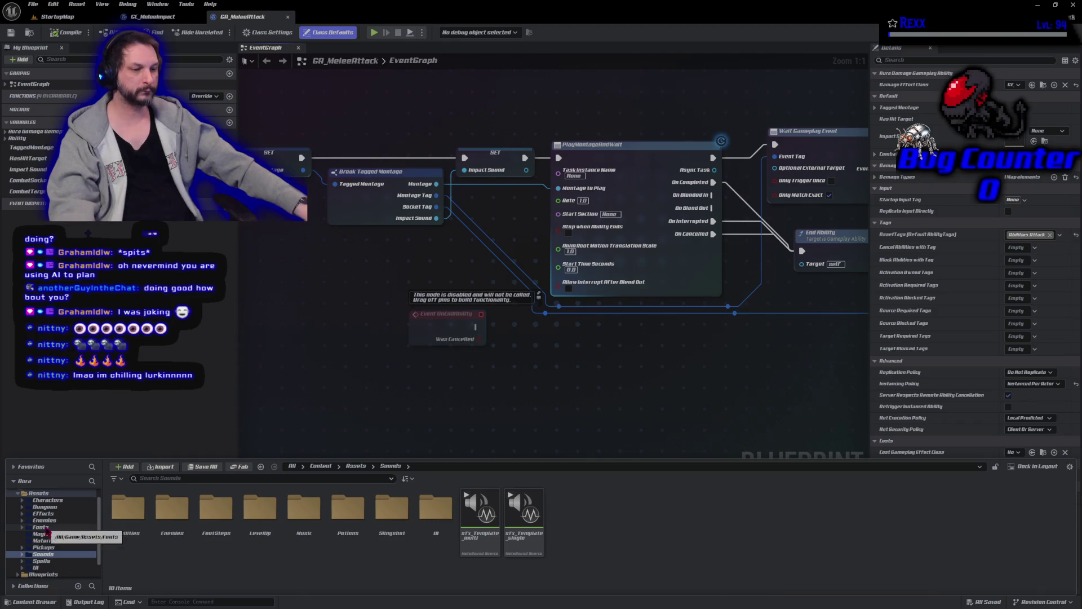
click(22, 555)
scroll(24, 557, down, 1)
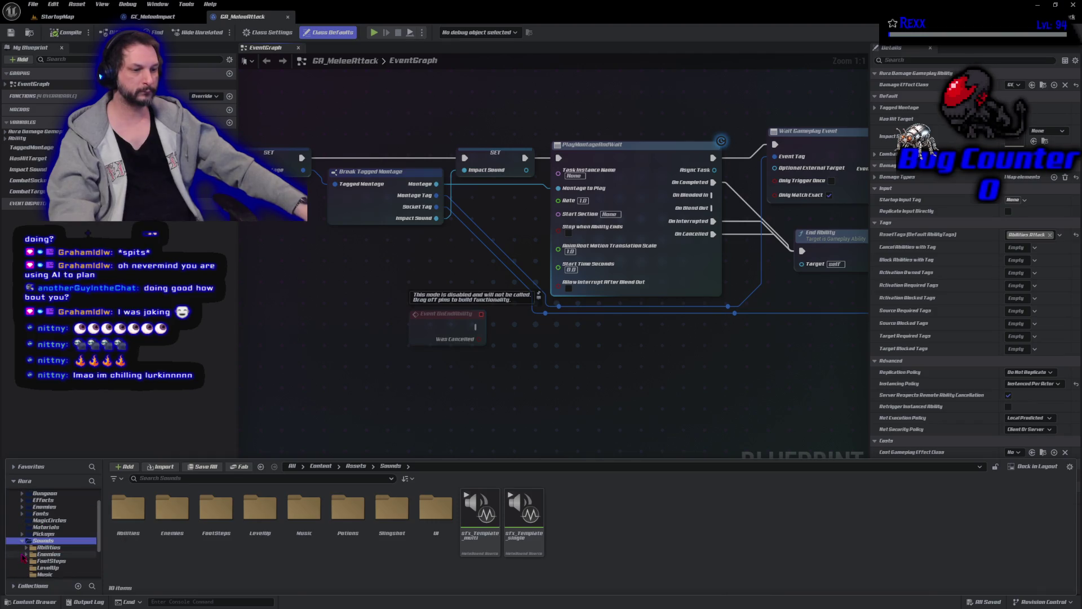
click(26, 554)
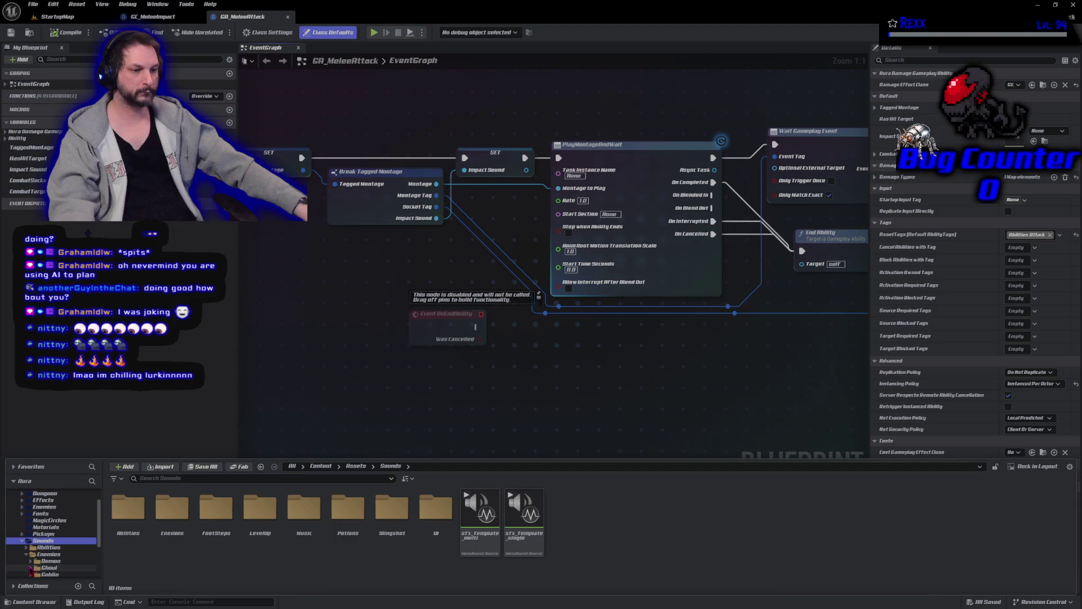
click(30, 575)
scroll(32, 558, down, 3)
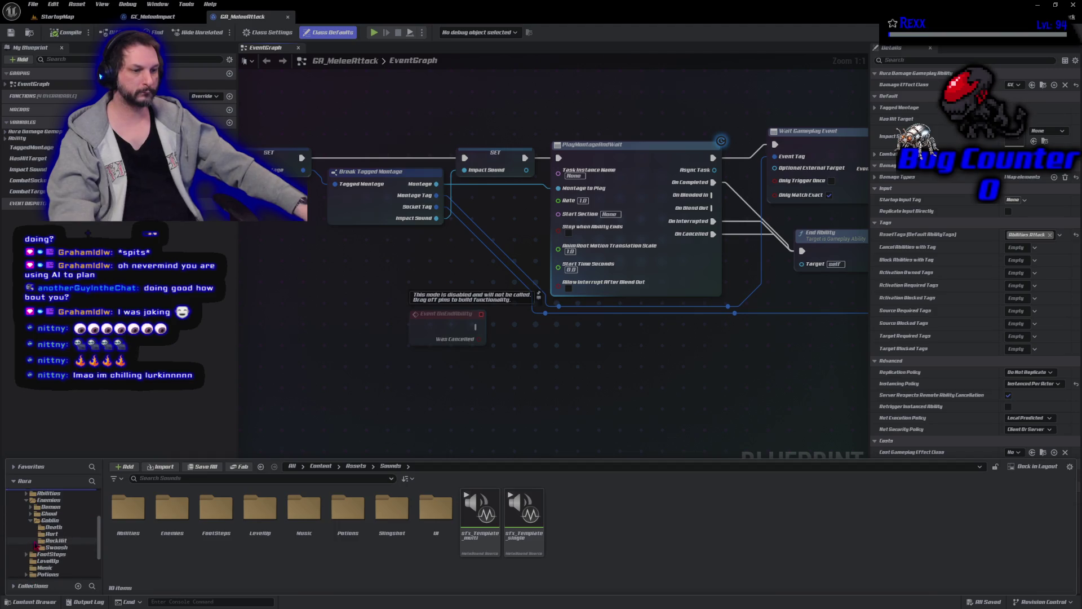
mouse_move(479, 536)
mouse_down()
mouse_move(121, 561)
mouse_move(58, 540)
mouse_up()
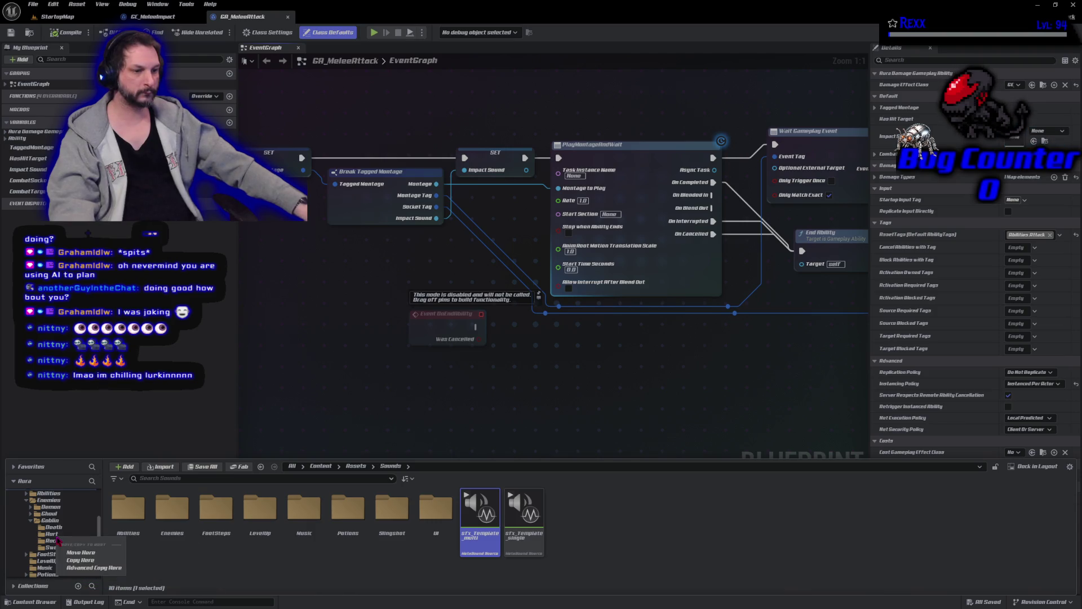
click(80, 560)
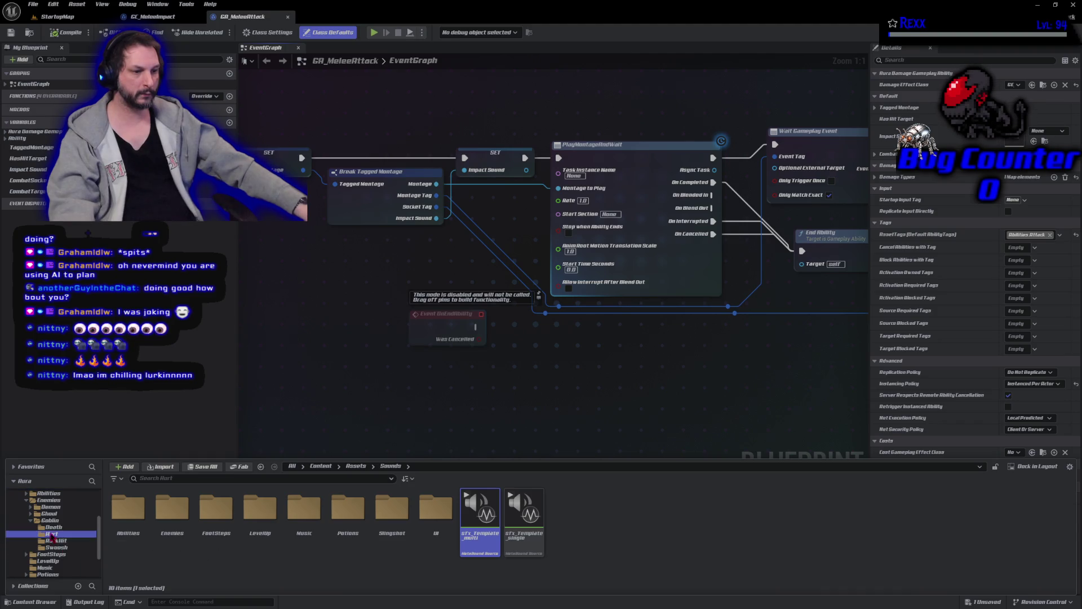
Open the copied sfx_Template_multi from the Hurt folder in the MetaSound editor
click(51, 534)
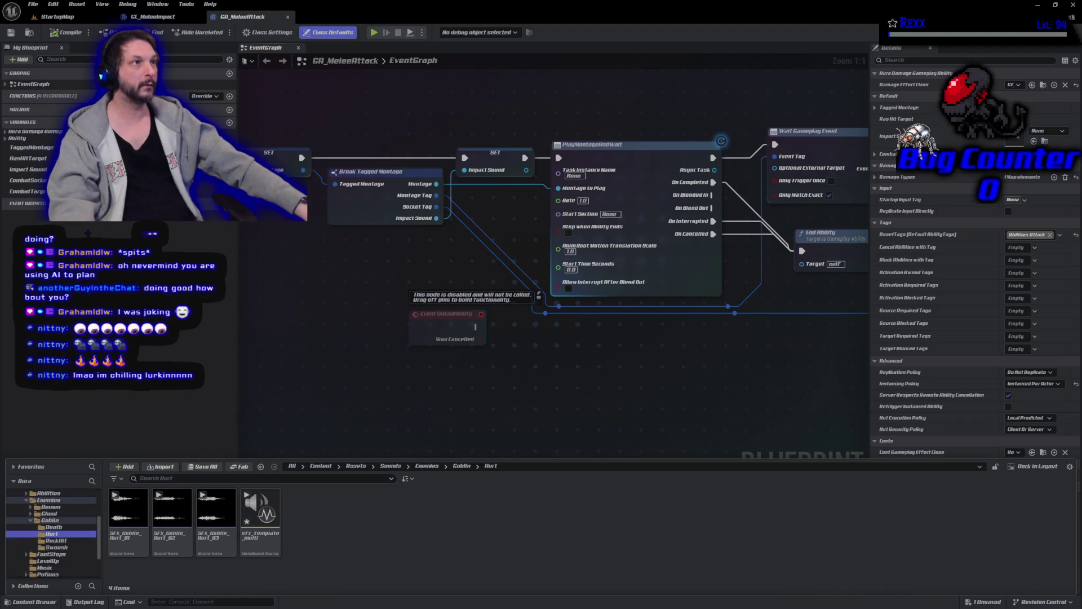
click(259, 527)
double_click(261, 533)
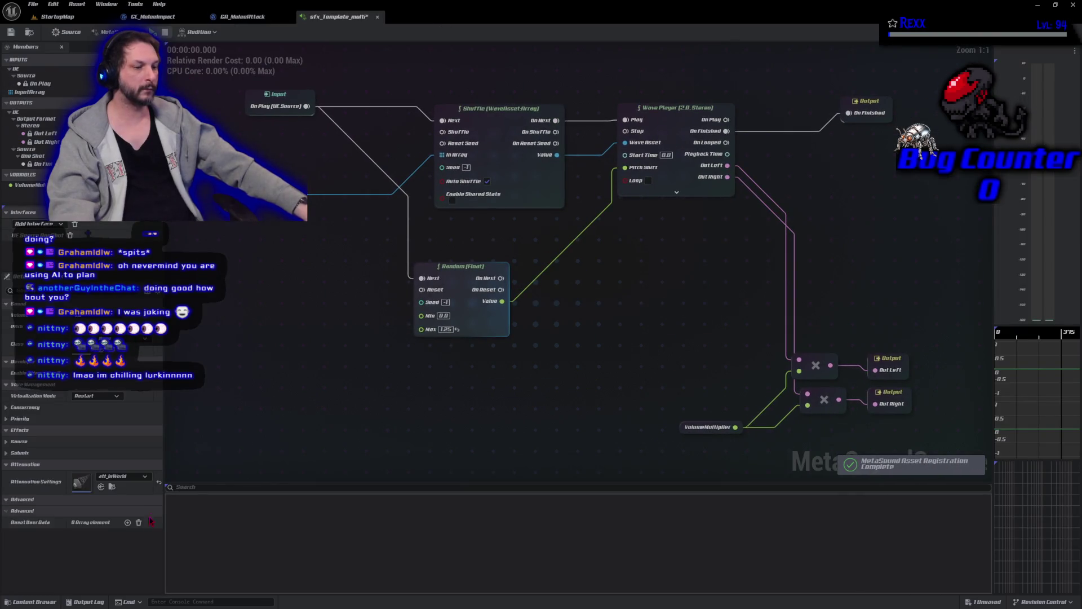
Add SFX_Goblin_Hurt_01–03 to InputArray's default array, audition the MetaSound, and save it
click(32, 601)
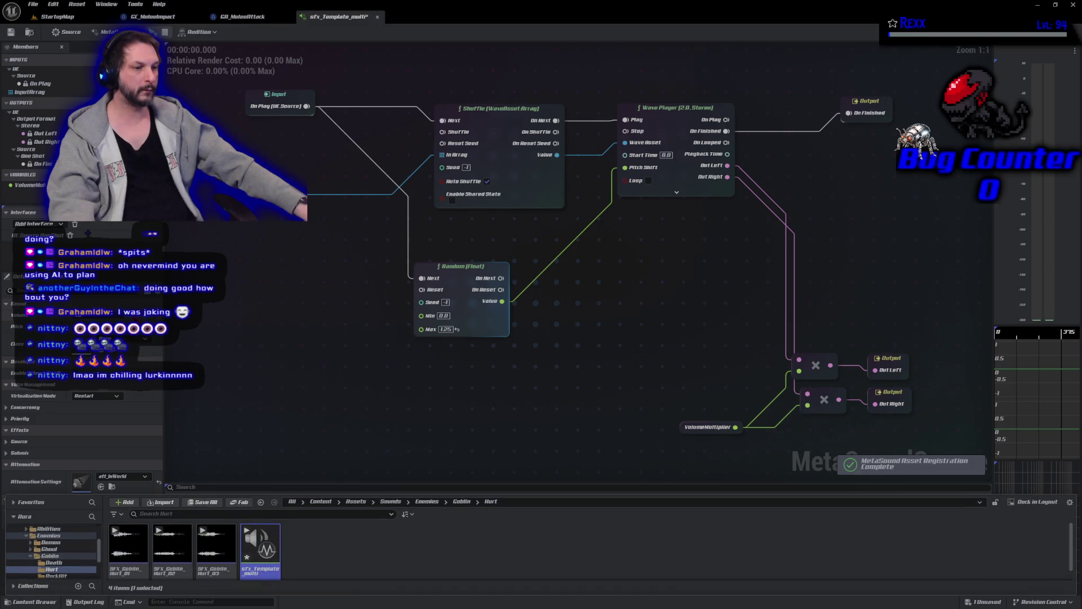
click(216, 544)
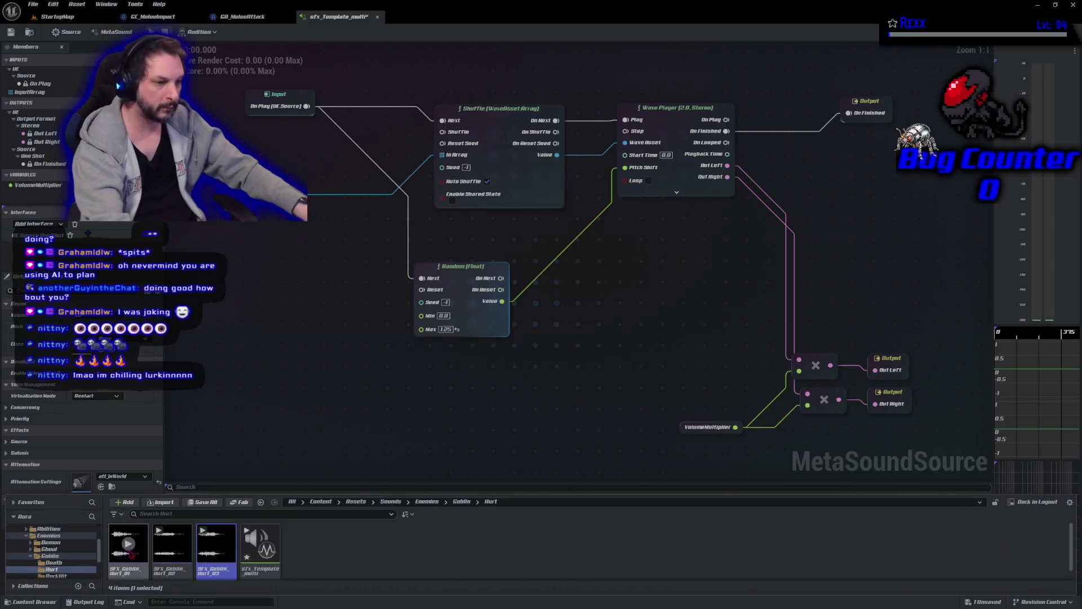
shift+click(131, 554)
click(29, 92)
click(32, 602)
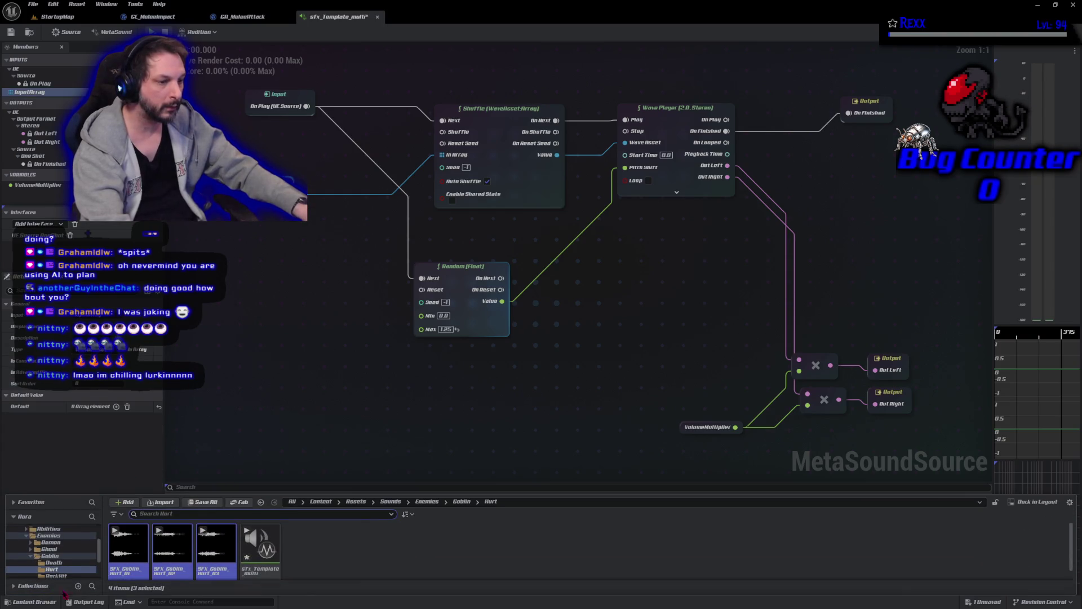
mouse_move(130, 544)
mouse_down()
mouse_move(144, 550)
mouse_move(61, 410)
mouse_move(93, 405)
mouse_up()
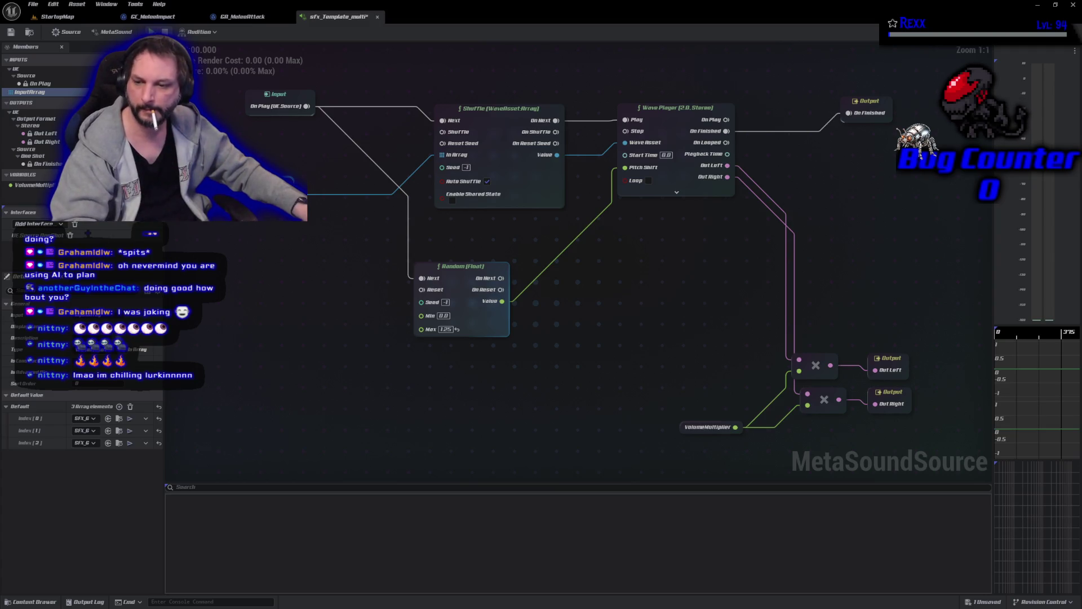
key(space)
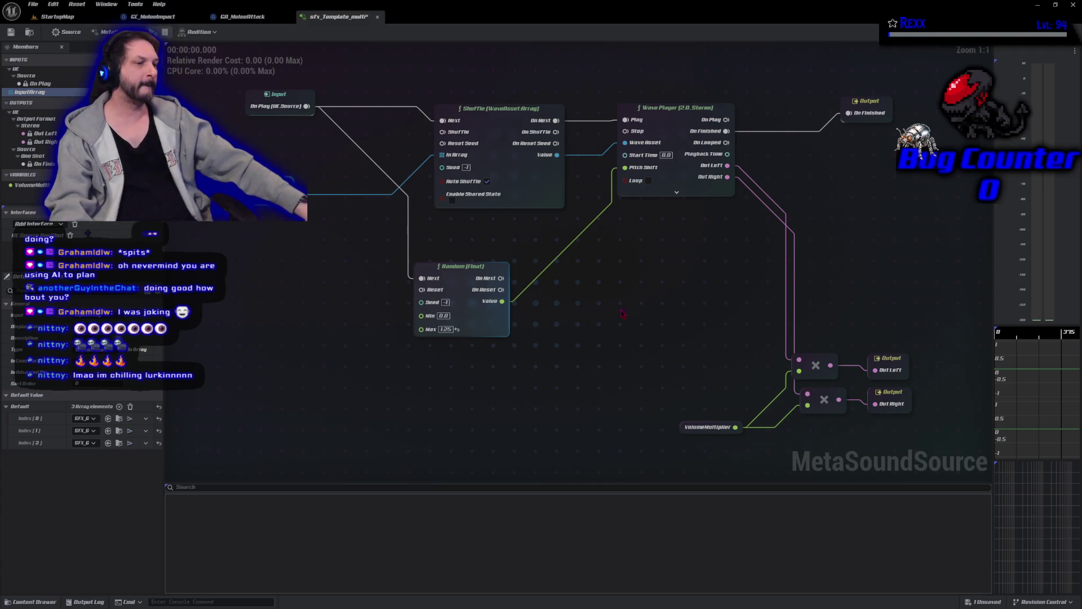
click(12, 32)
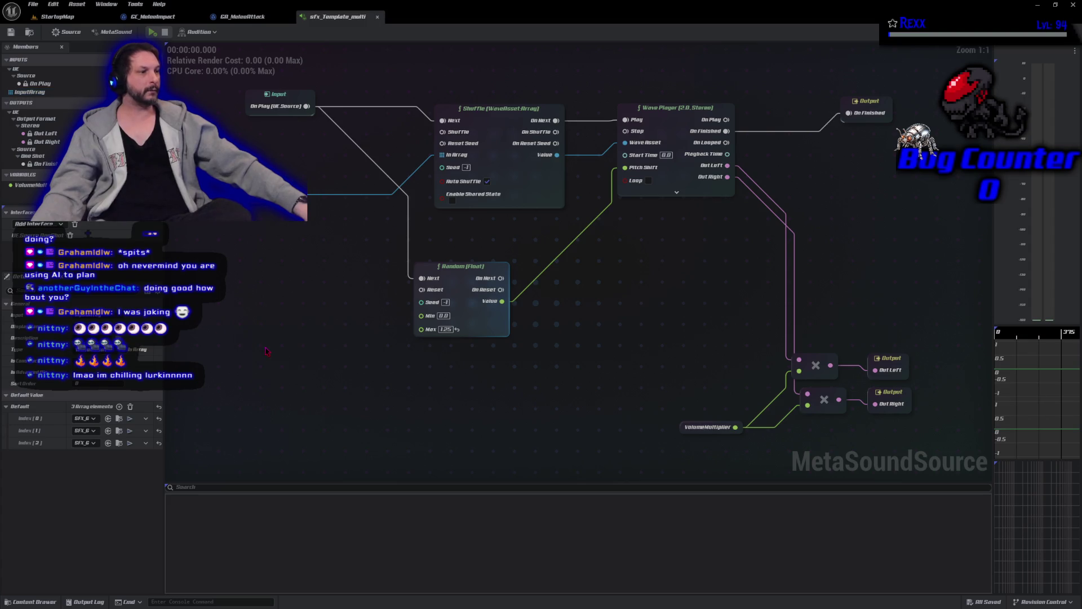
Save the hurt MetaSound again and browse the Content Drawer up to the Goblin sounds folder
click(683, 427)
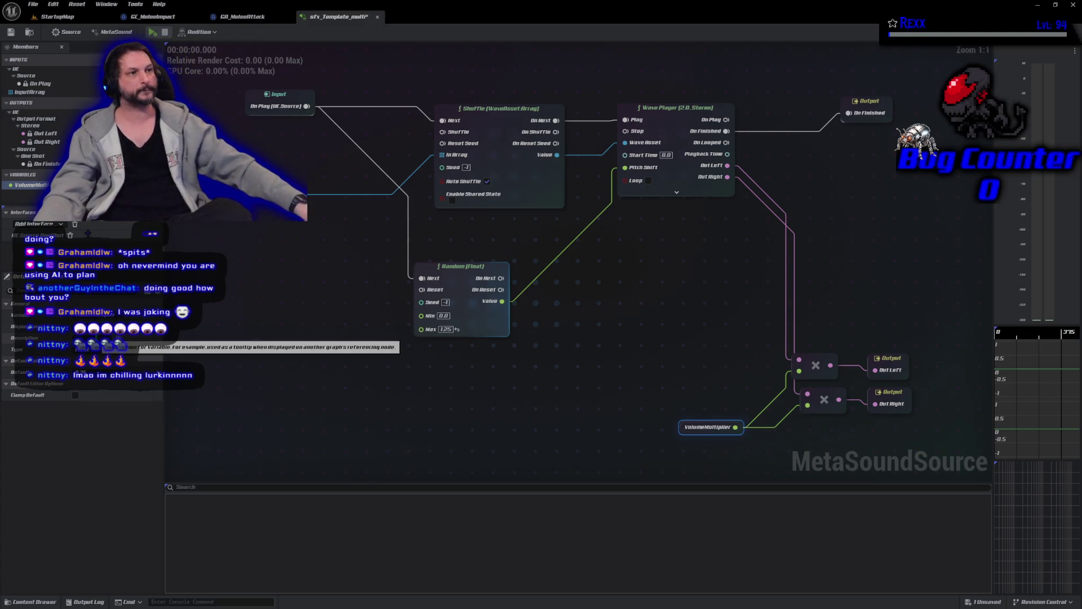
click(11, 32)
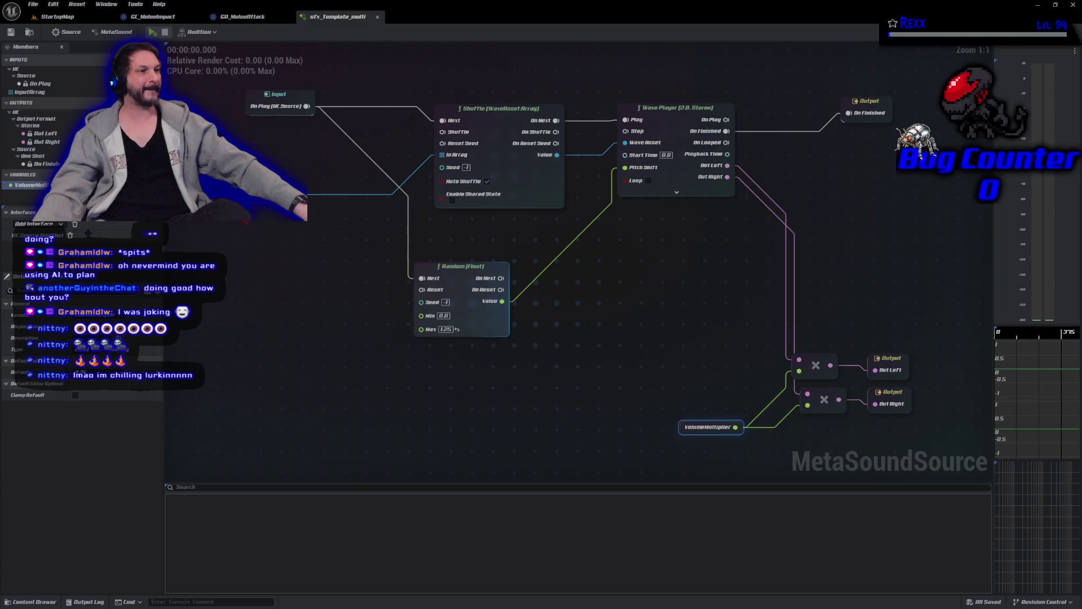
click(30, 92)
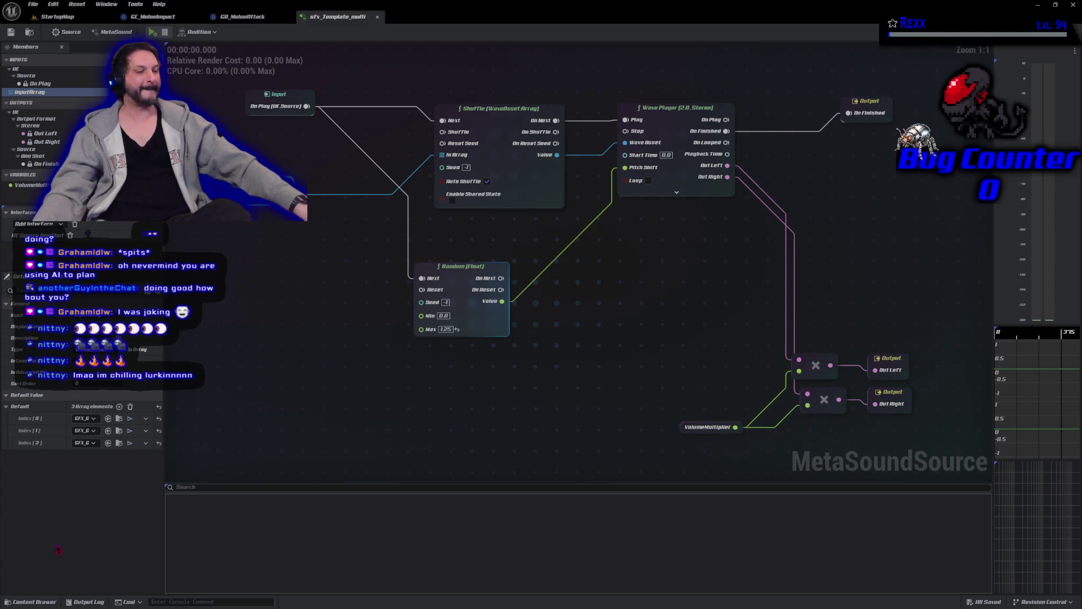
click(43, 604)
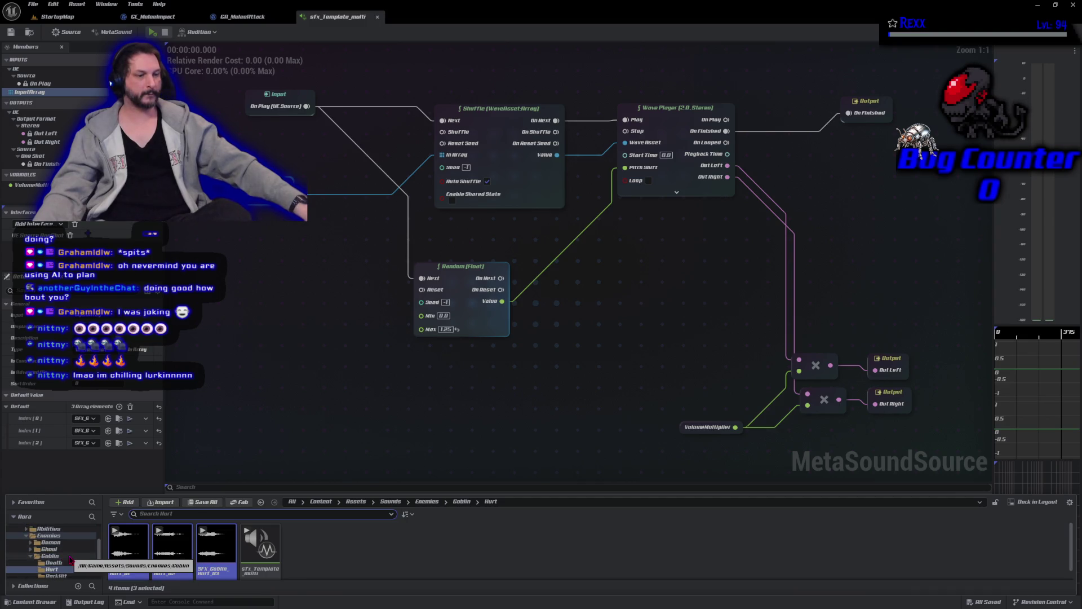
click(69, 557)
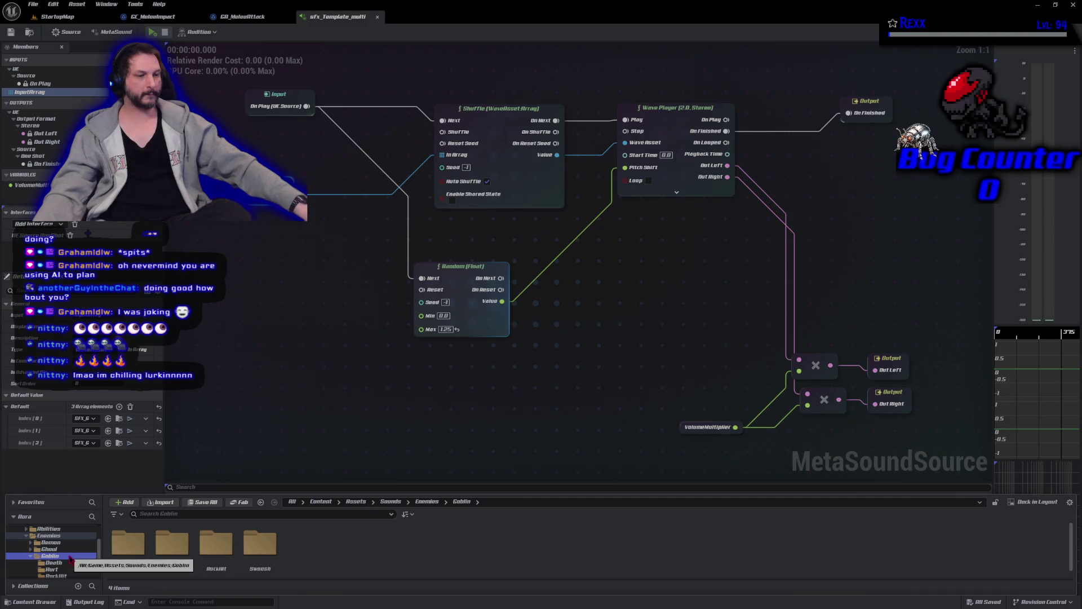
Browse to Assets/Enemies/Goblin/Animations/Spear and open the AM_HitReact_GoblinSpear montage
scroll(69, 557, up, 1)
click(66, 543)
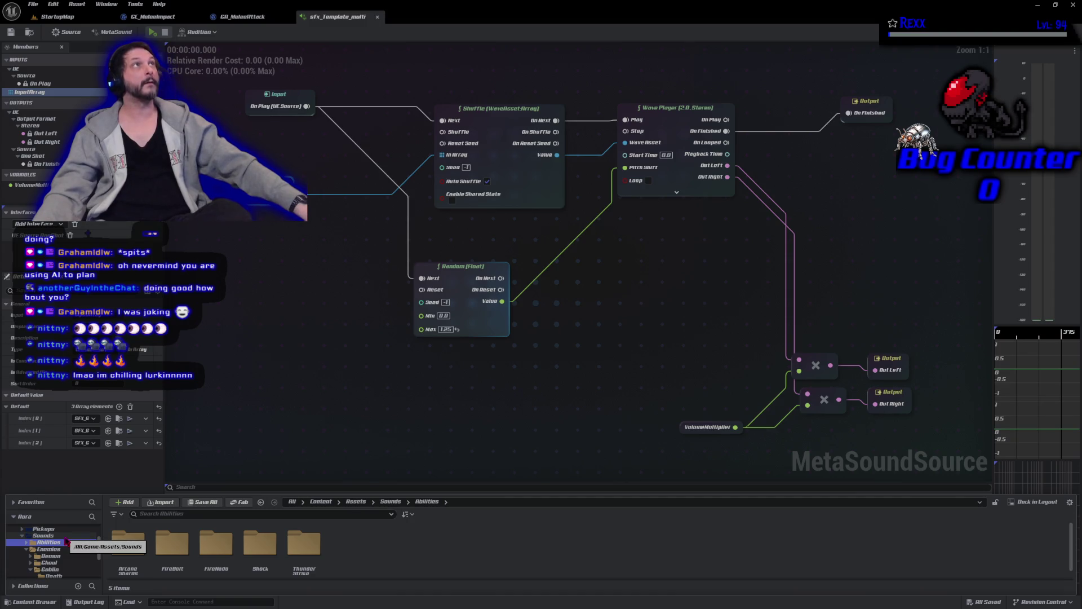
scroll(66, 541, up, 3)
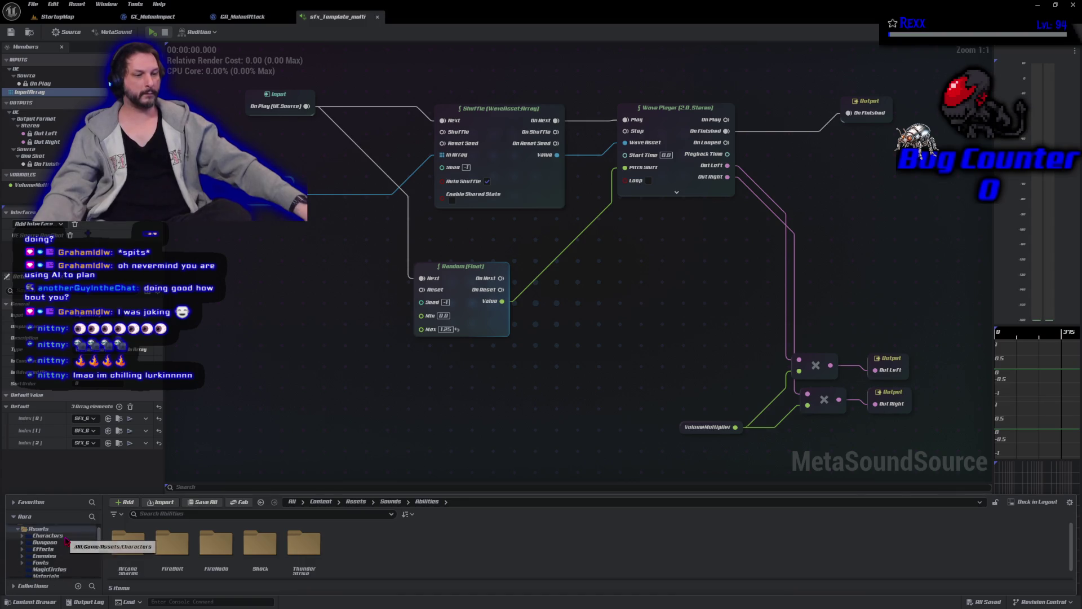
scroll(67, 542, up, 2)
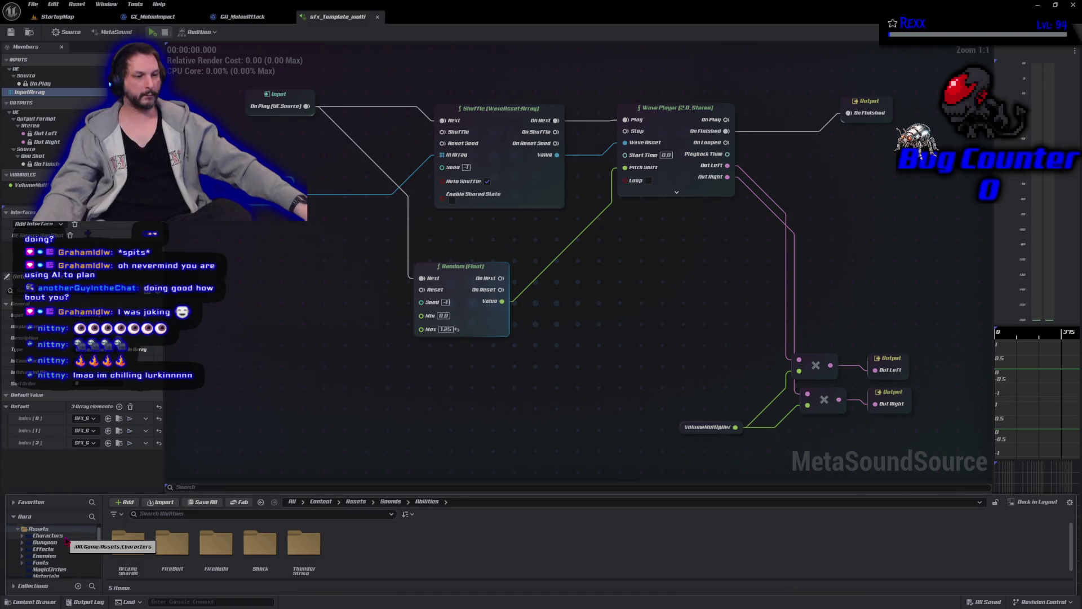
click(63, 555)
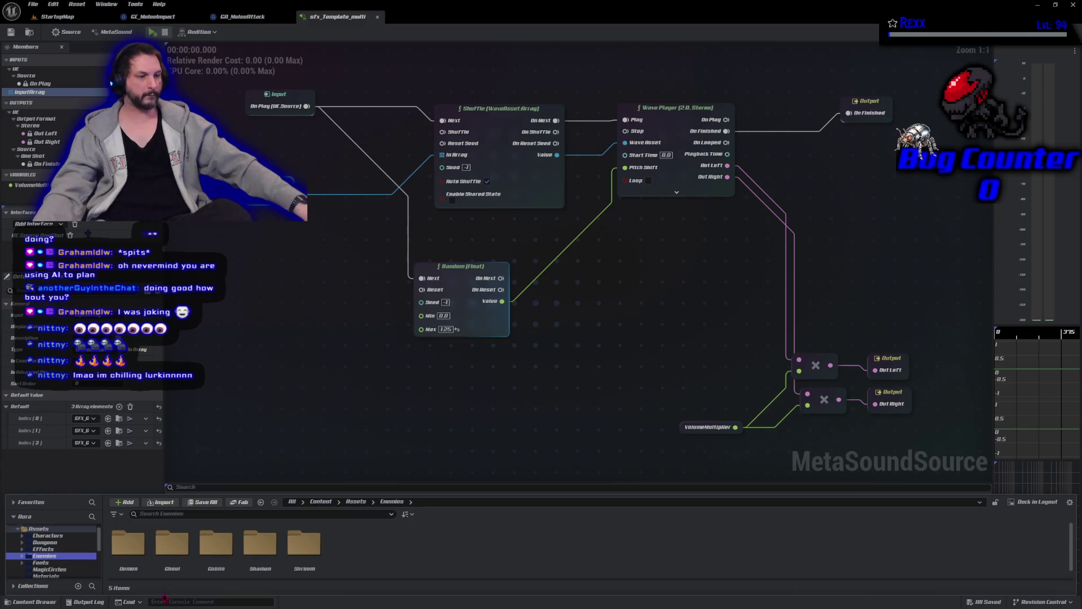
double_click(216, 546)
double_click(133, 561)
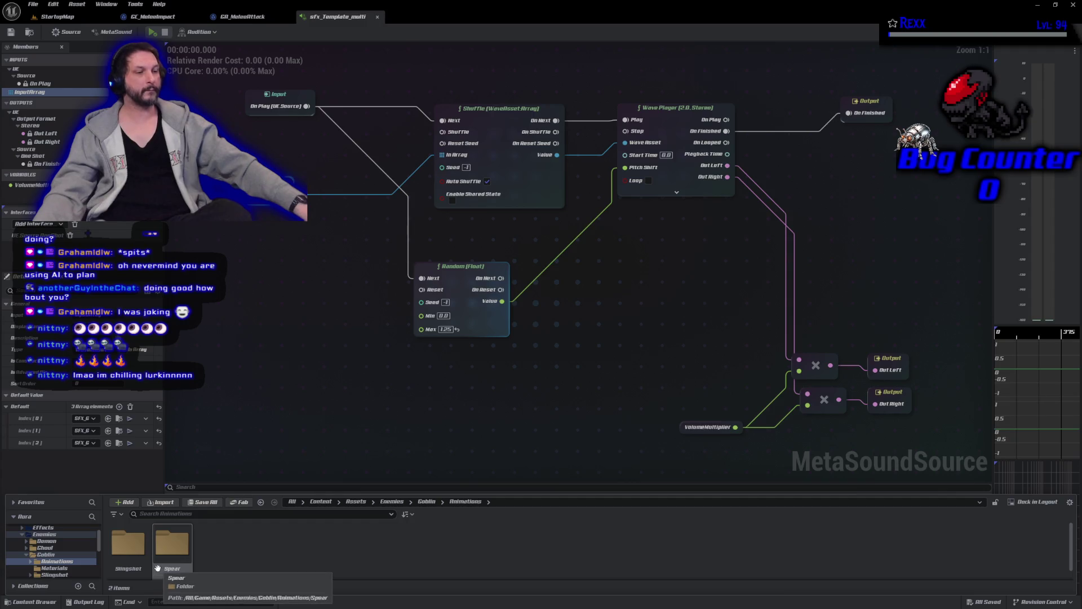
double_click(177, 561)
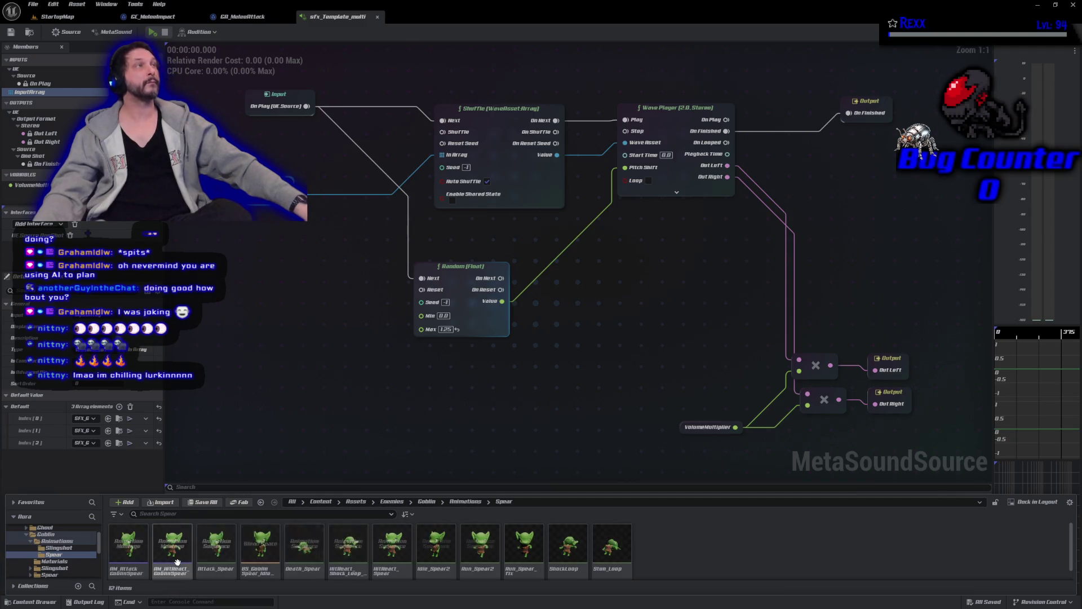
double_click(180, 553)
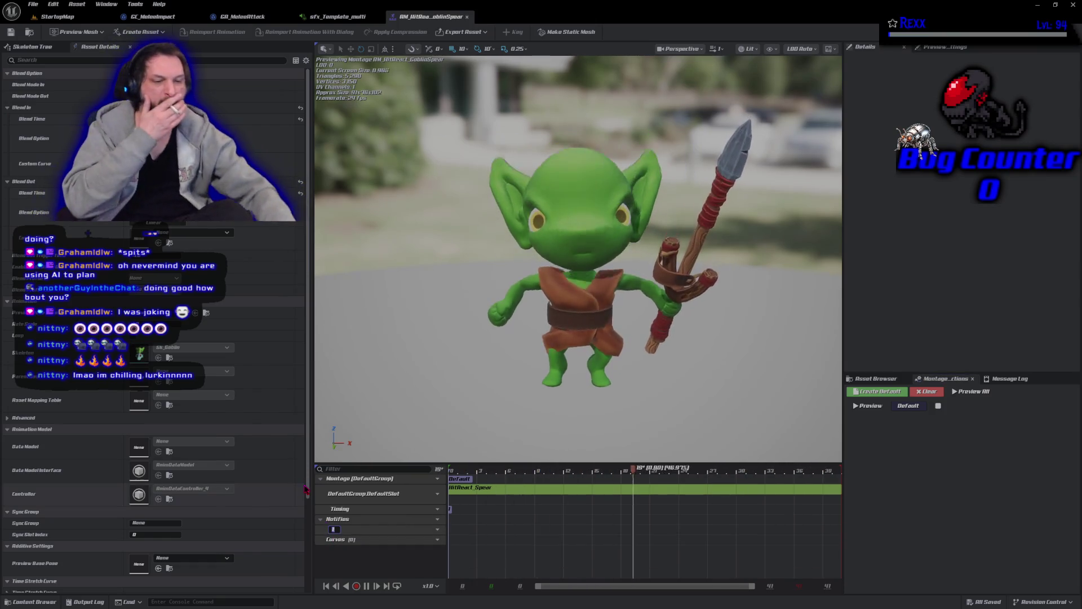
Name the montage's notify track 'Sounds' and add a Play Sound notify to it
text(Sounds)
key(Return)
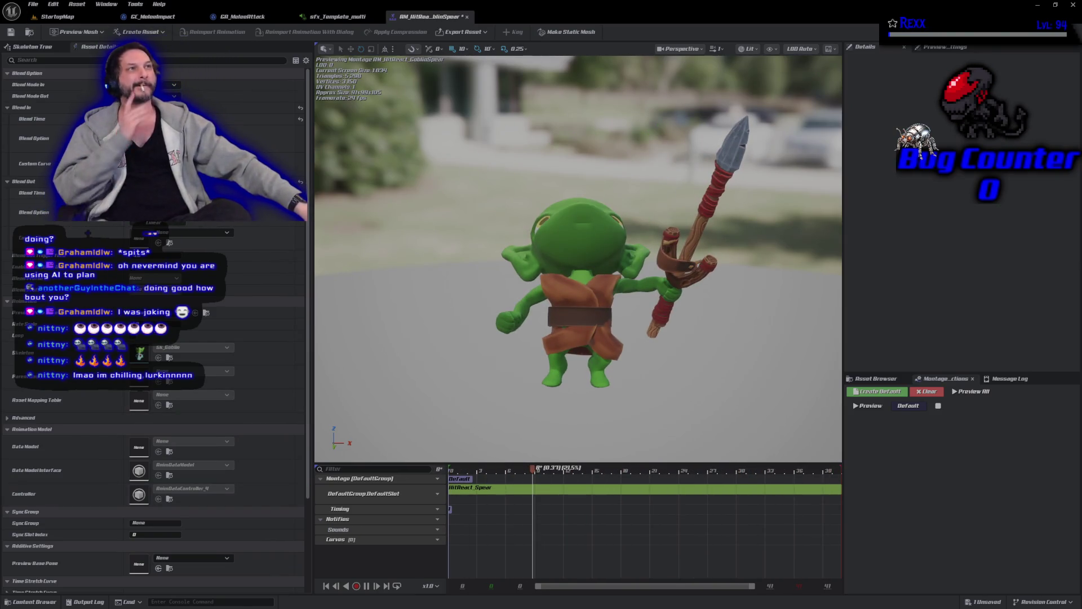
right_click(461, 541)
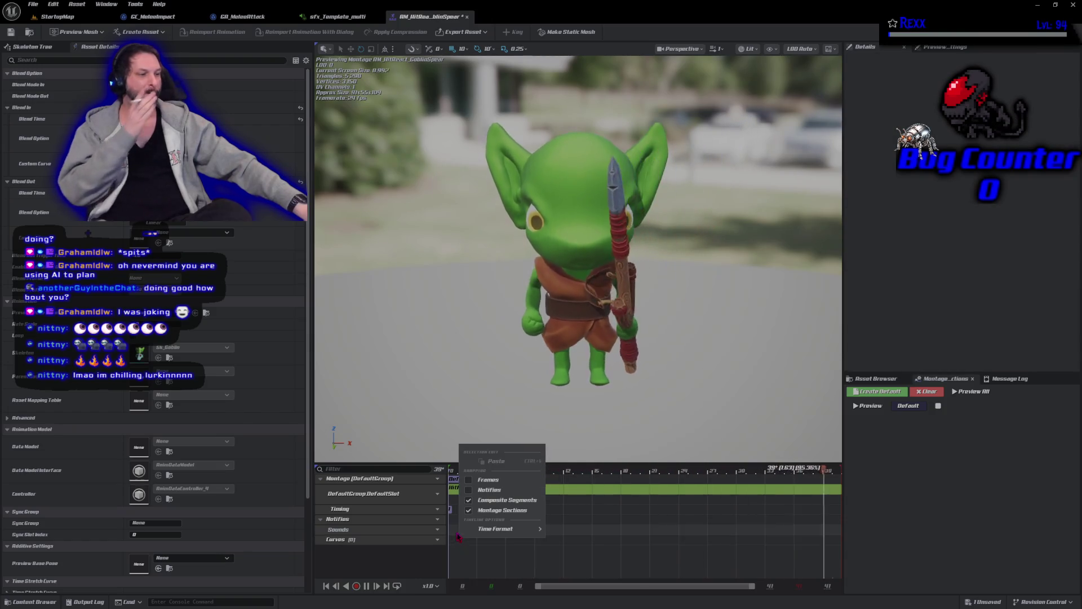
right_click(458, 534)
mouse_move(491, 547)
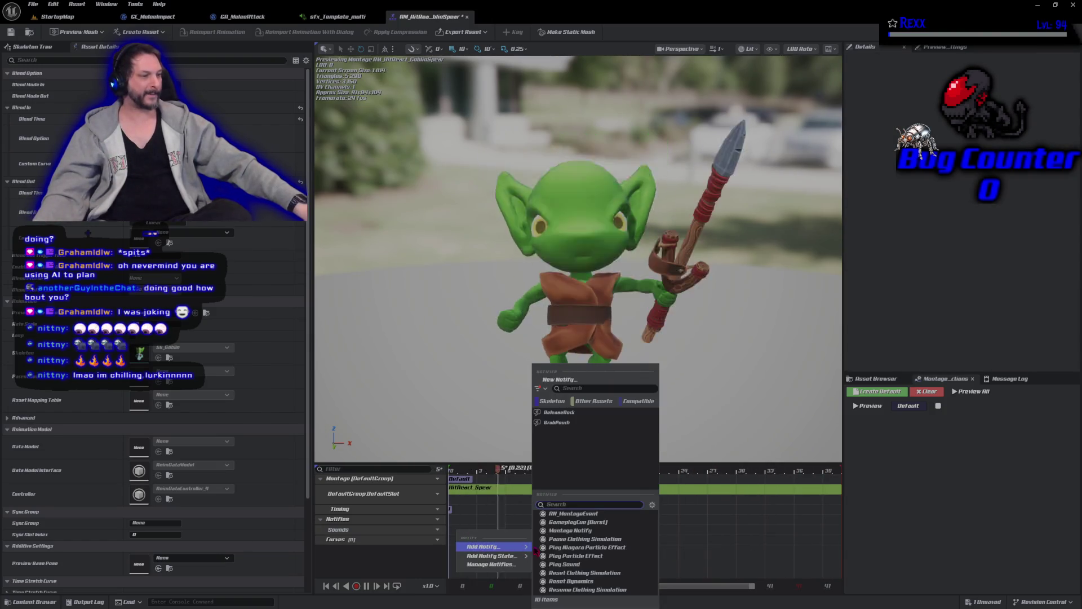
click(565, 562)
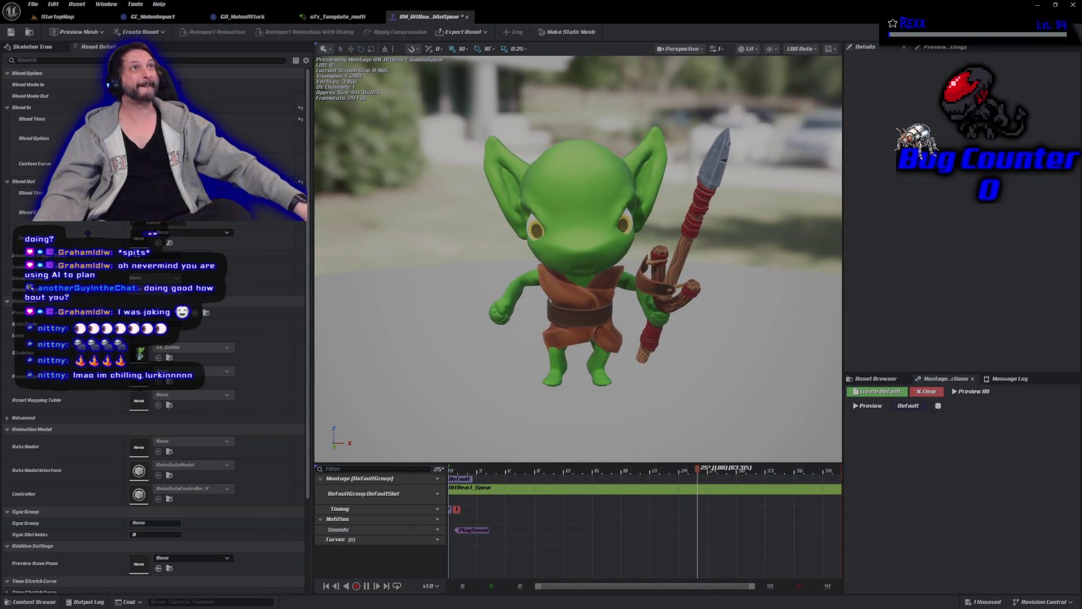
Select the PlaySound notify and search its Sound field for 'sfx' in the asset browser
click(472, 530)
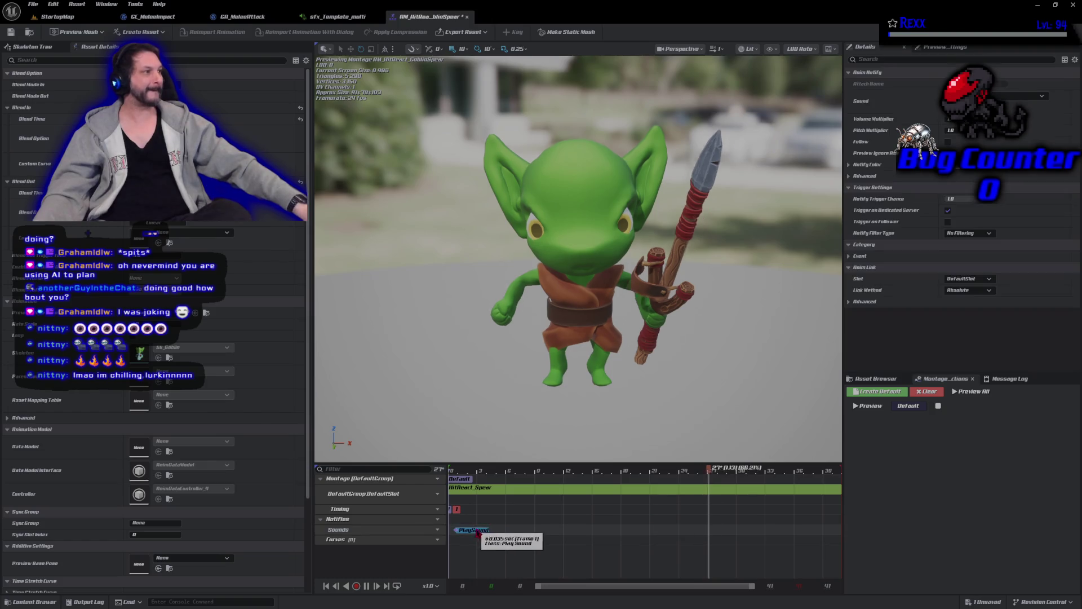
click(997, 96)
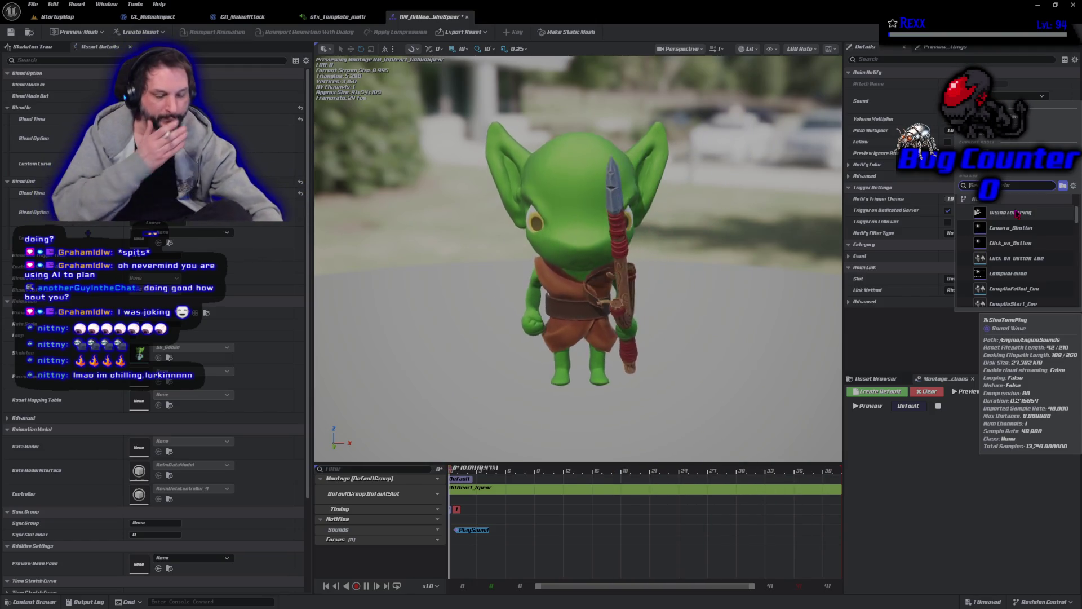
text(sfx)
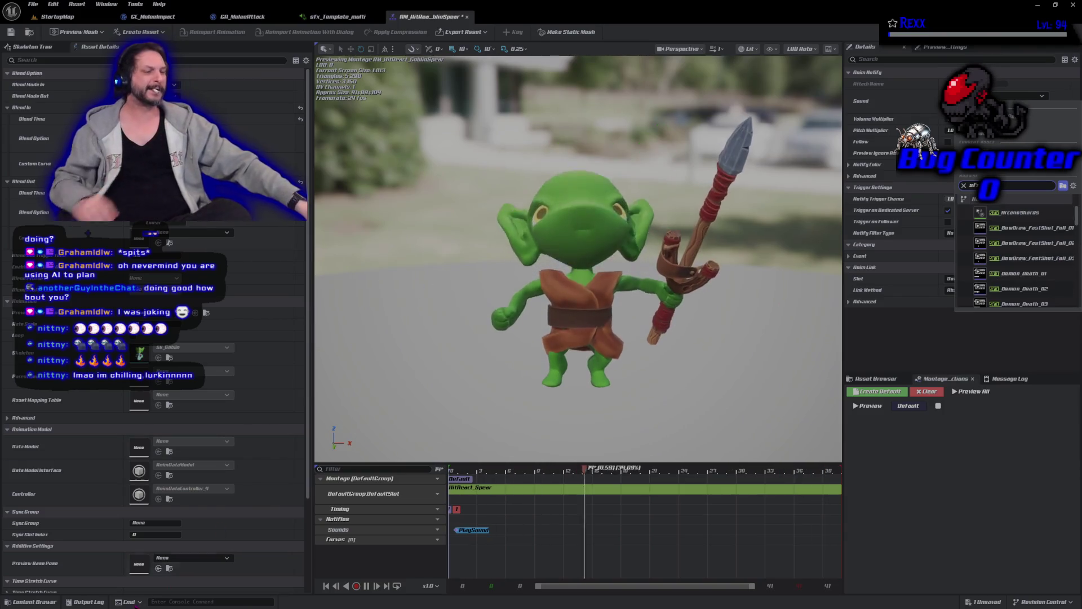
key(ctrl+space)
click(45, 515)
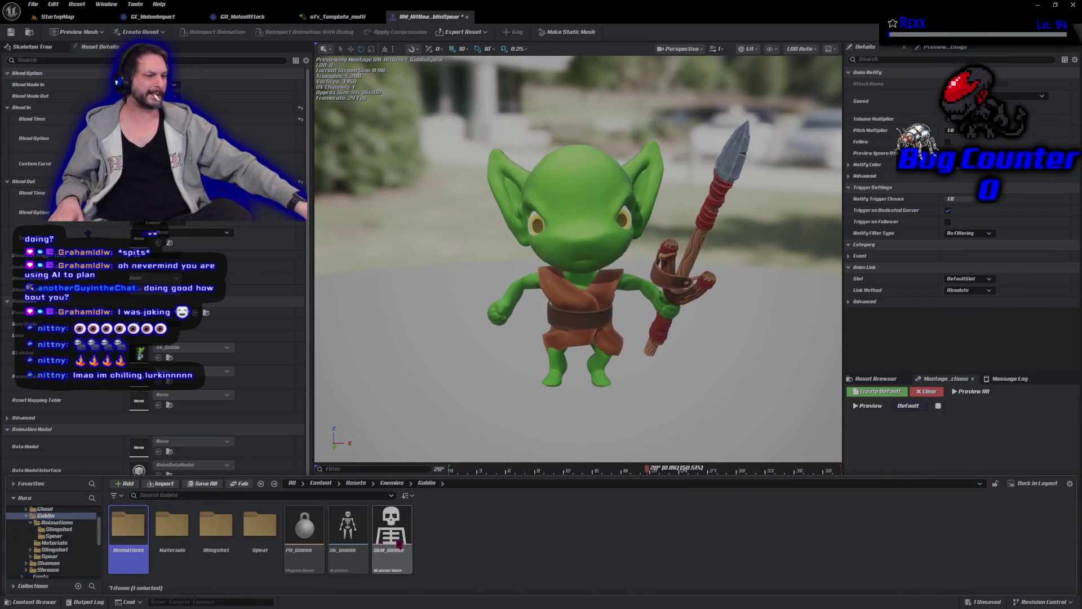
Rename sfx_Template_multi in the Goblin Hurt folder to sfx_GoblinHurt
click(50, 572)
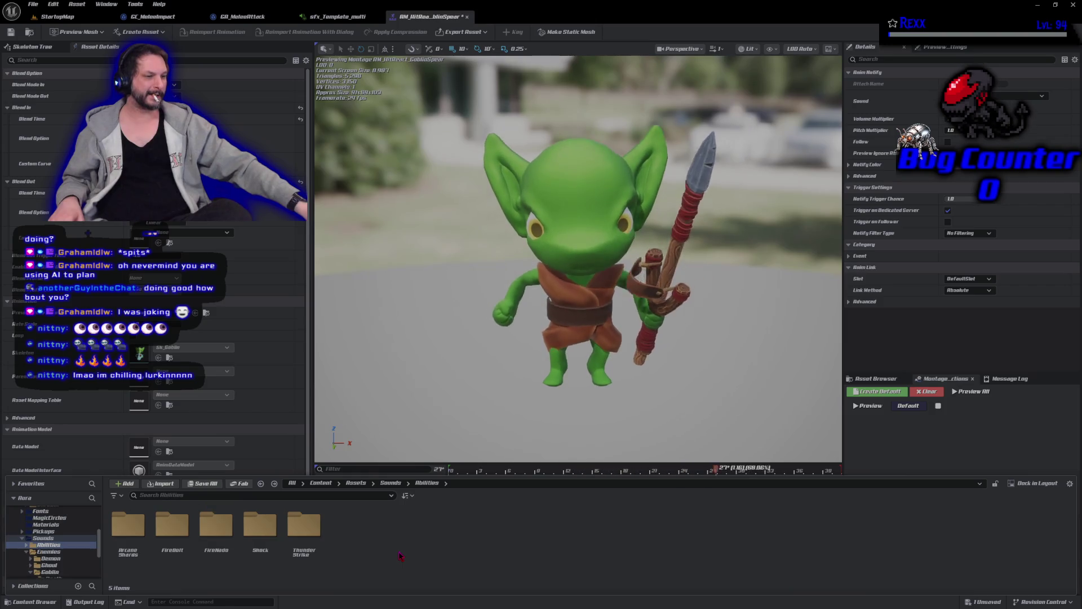
double_click(172, 524)
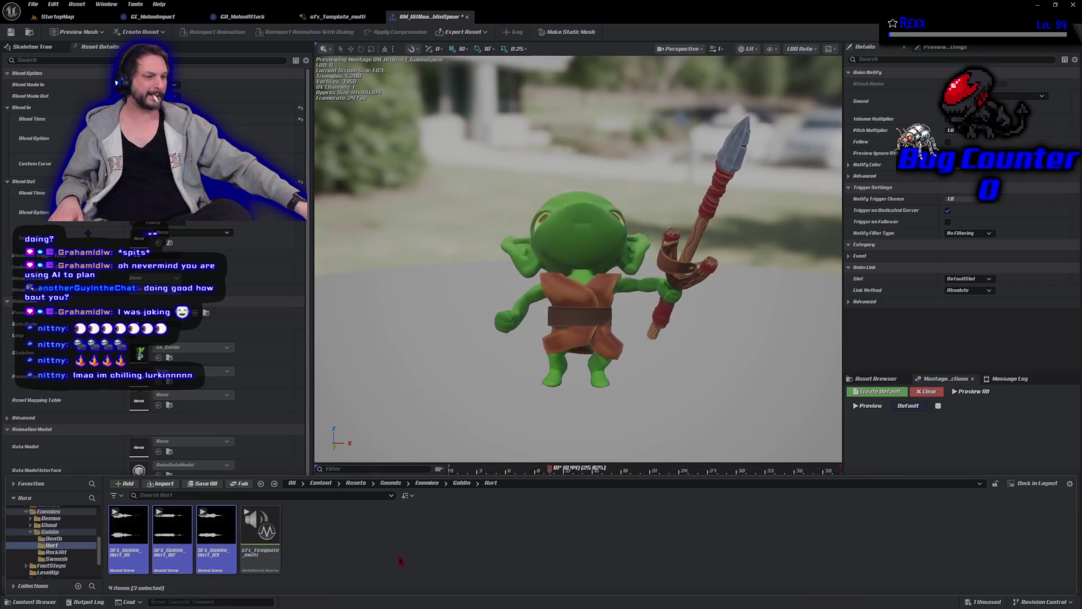
click(265, 556)
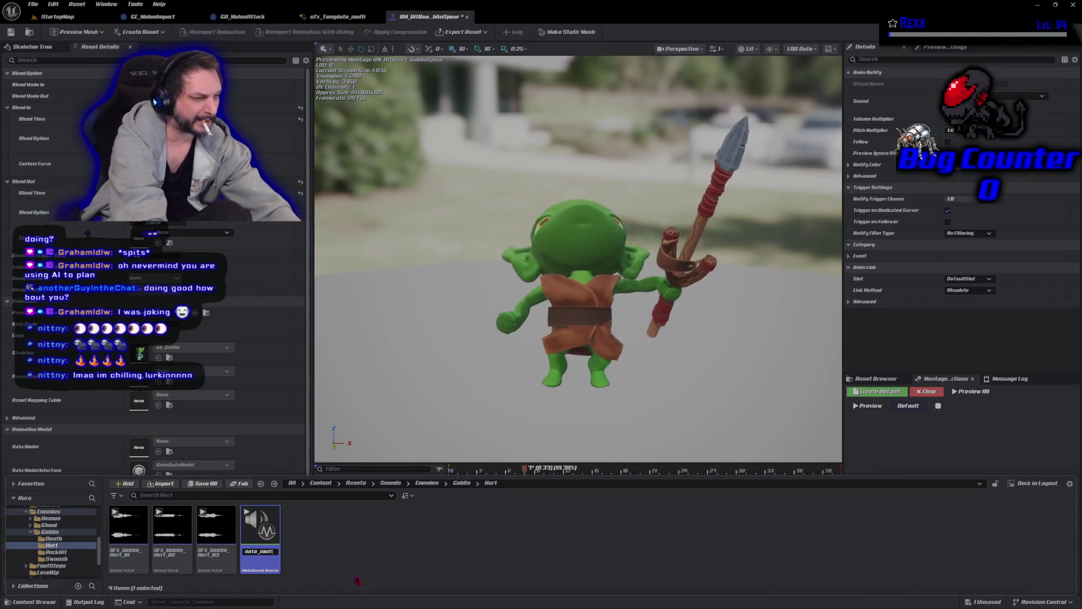
key(BackSpace)
key(BackSpace)
key(BackSpace)
text(sfx_)
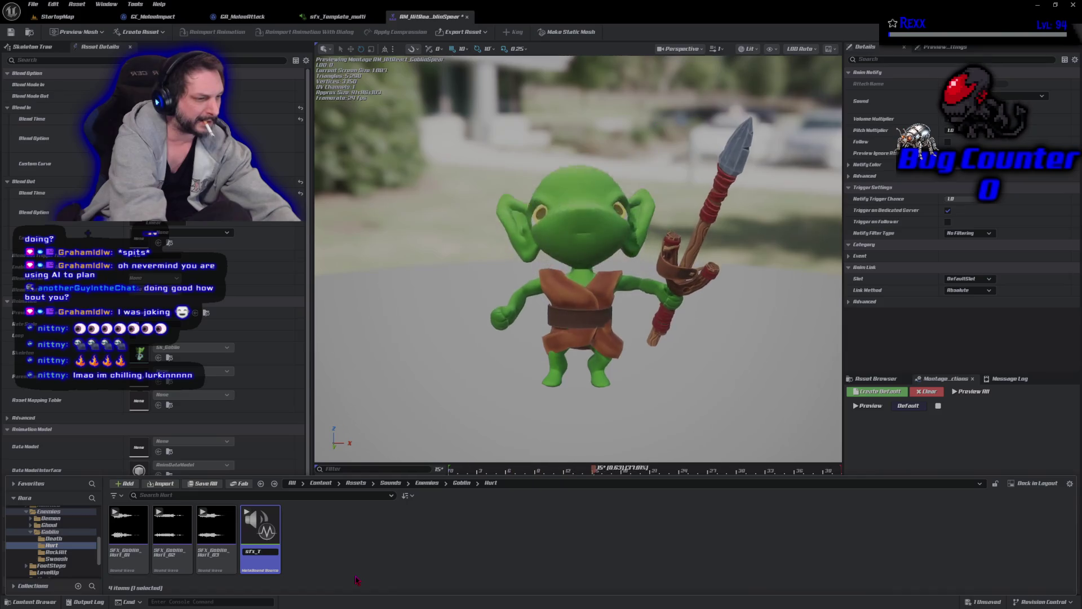
text(GoblinH)
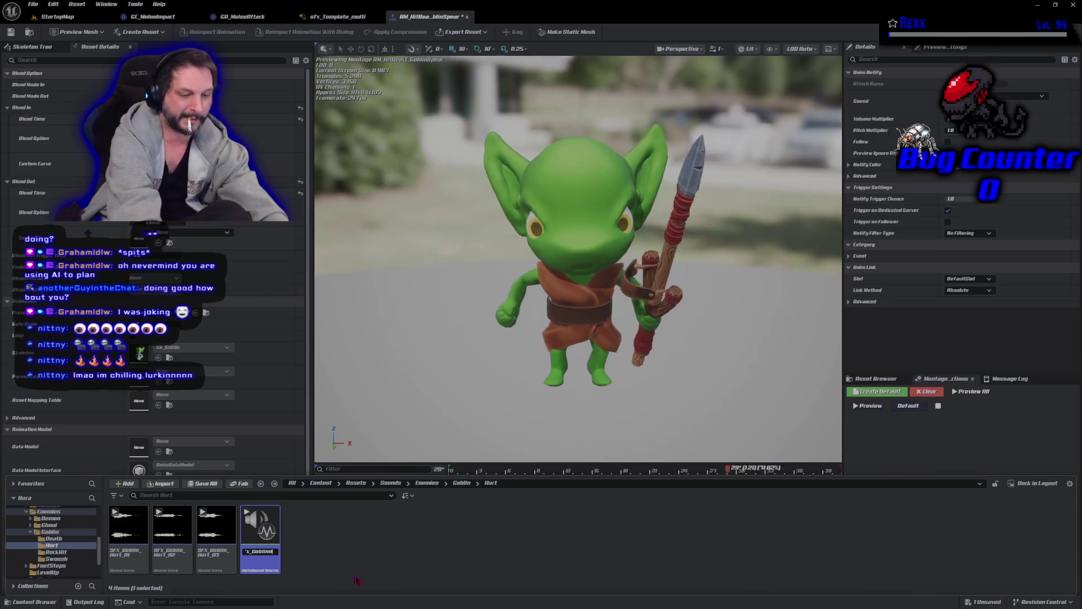
key(Return)
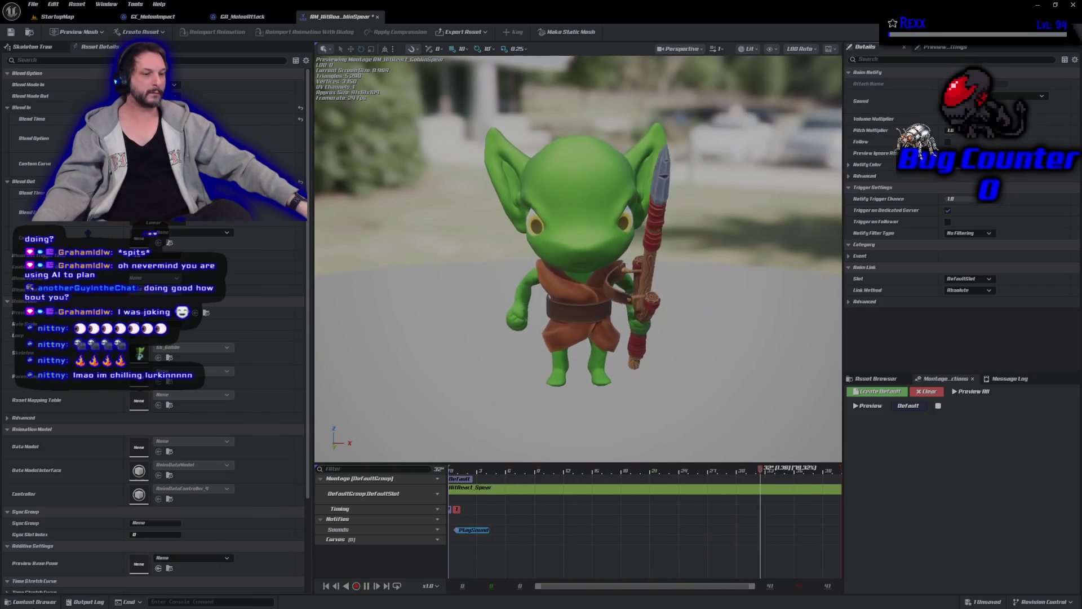
Assign sfx_GoblinHurt as the PlaySound notify's Sound
key(ctrl+space)
click(268, 551)
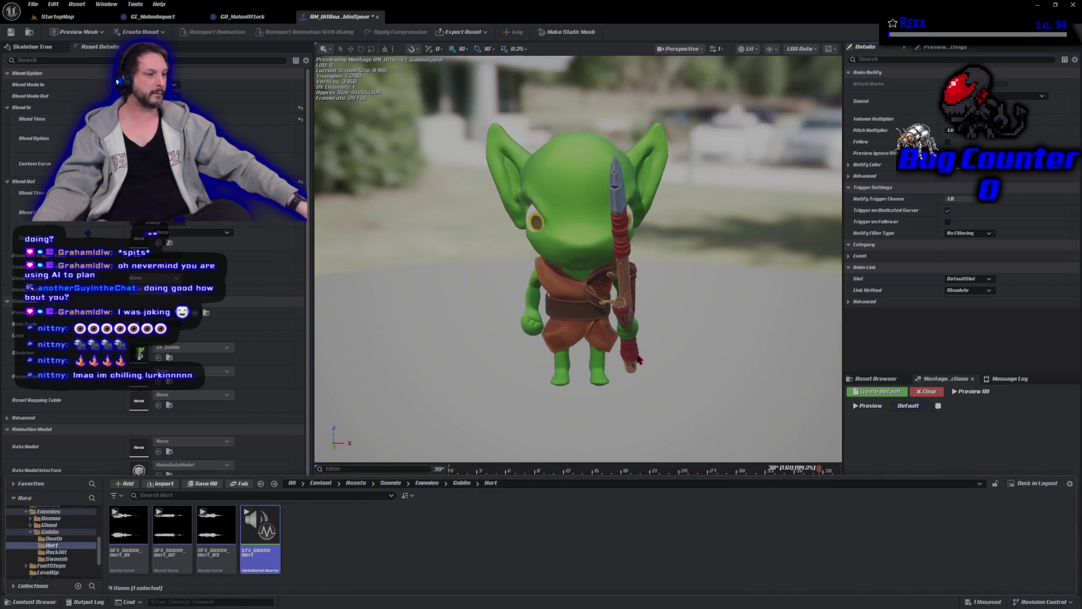
click(1053, 95)
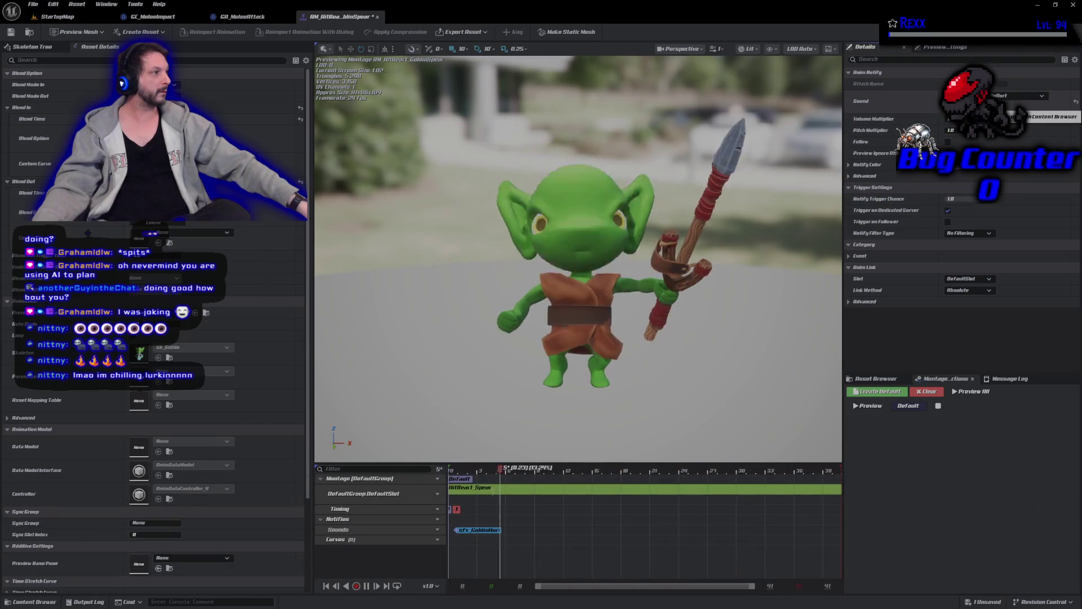
Move the sfx_GoblinHurt notify to frame 0, save the montage, and open sfx_GoblinHurt's graph
key(ctrl+s)
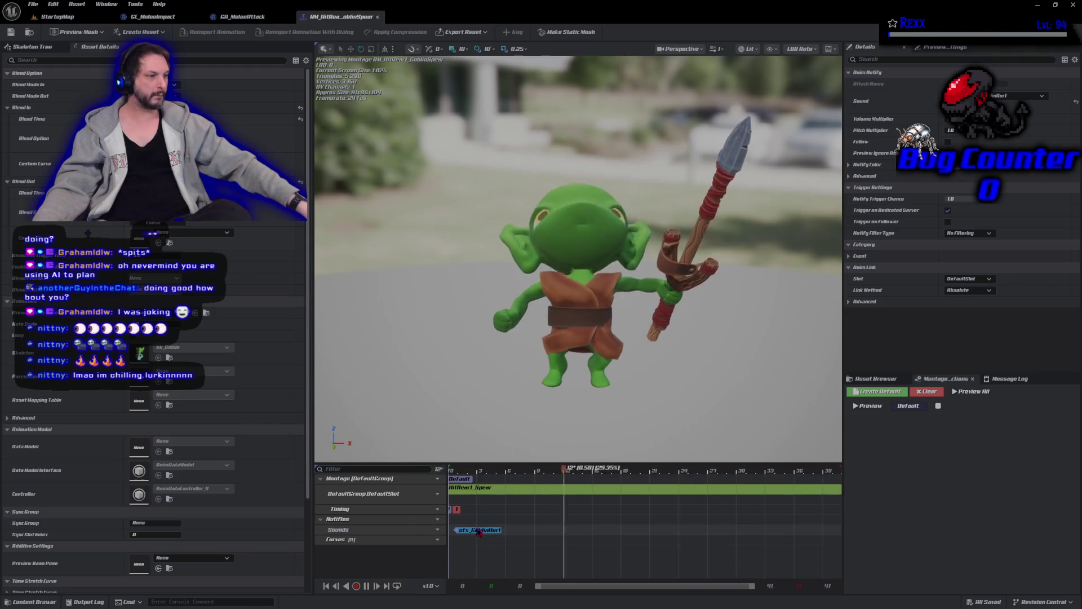
drag(482, 532, 503, 536)
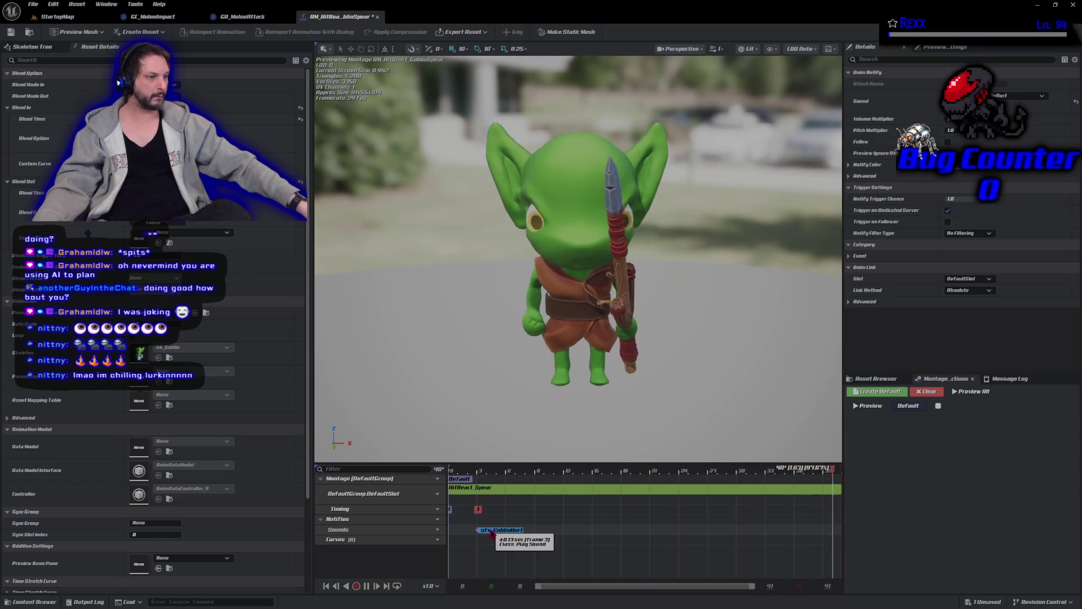
drag(494, 534, 462, 533)
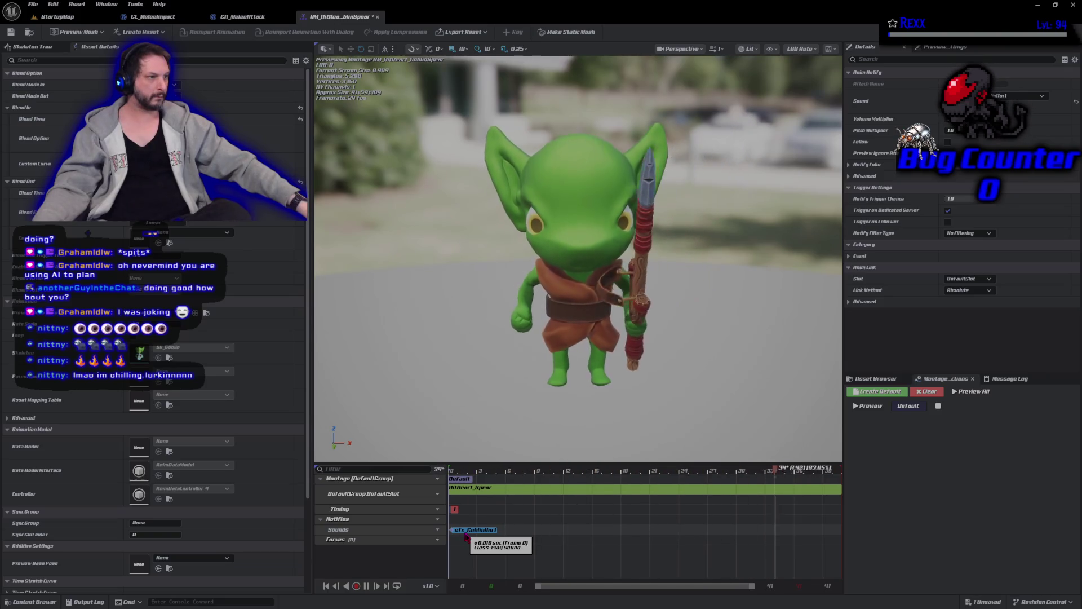
click(11, 33)
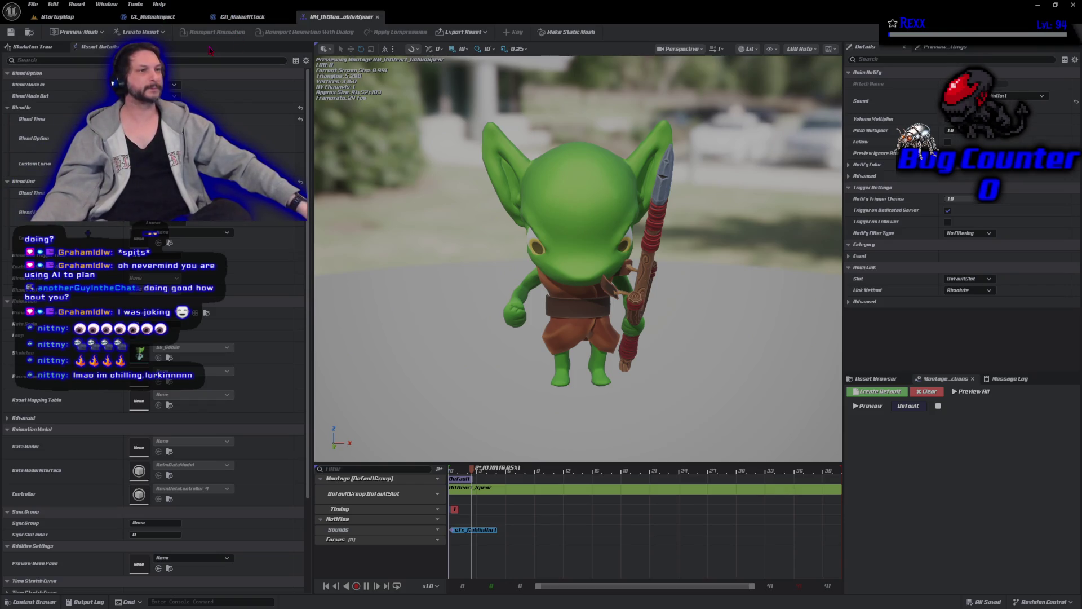
key(ctrl+space)
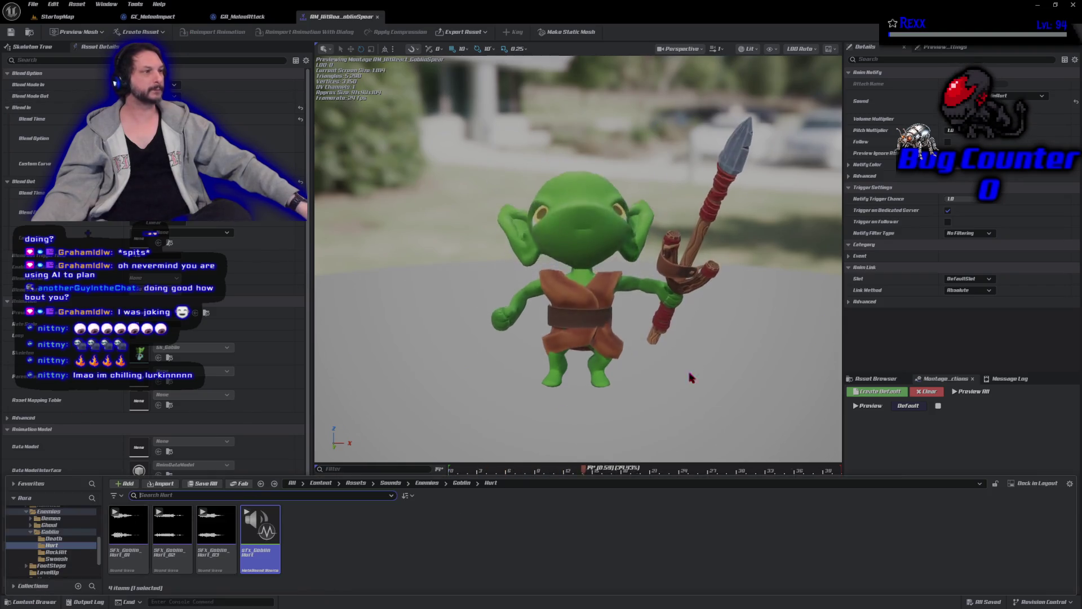
key(Return)
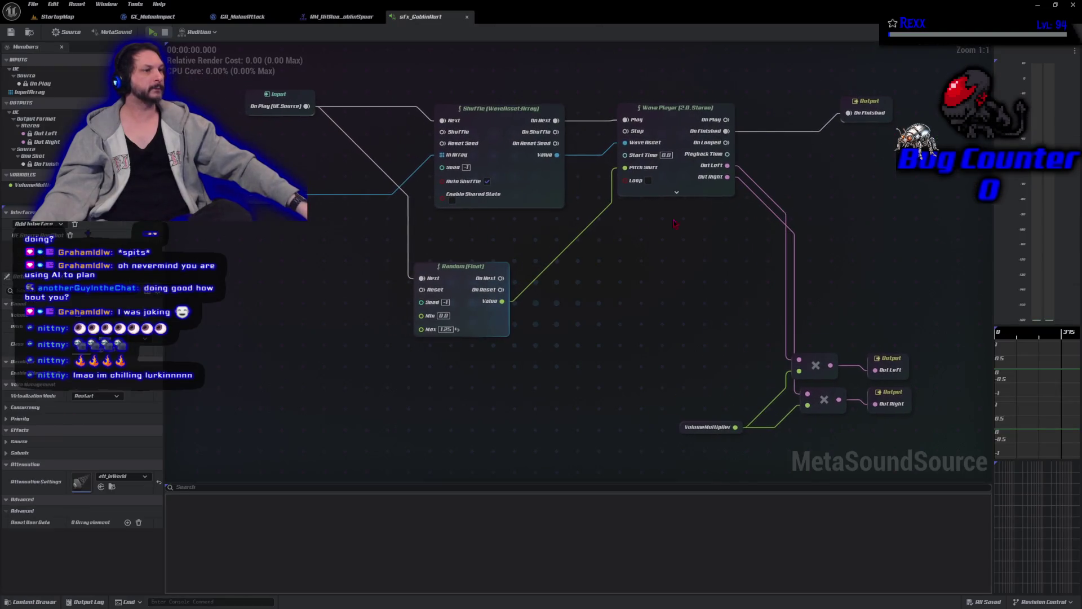
Set the Random (Float) pitch range to Min -2.0 and Max 2.0 and audition it
mouse_move(333, 308)
mouse_down()
mouse_move(285, 375)
mouse_move(278, 355)
mouse_up()
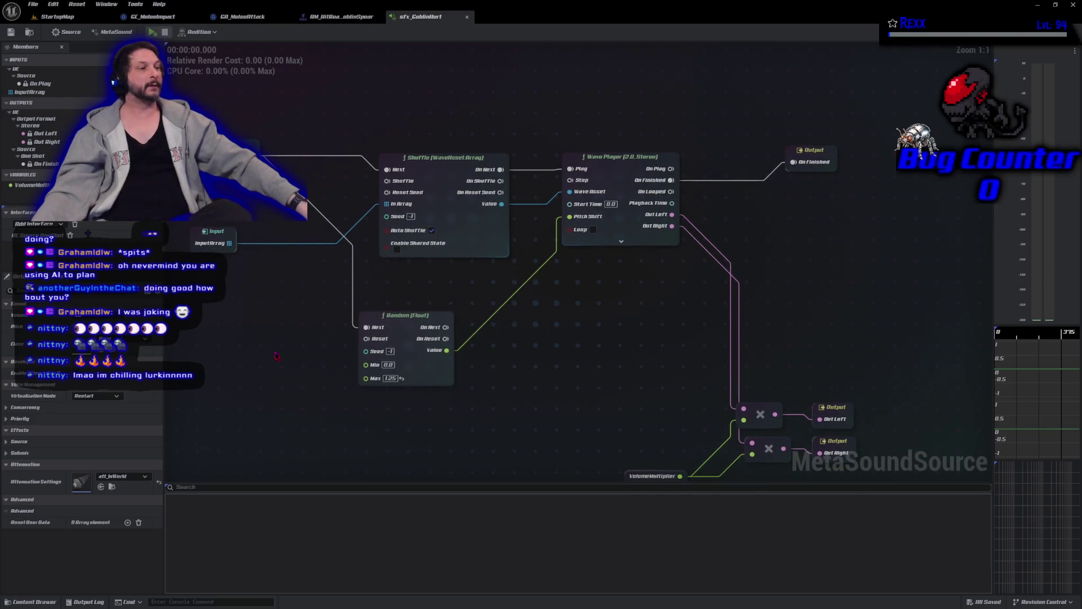
click(420, 320)
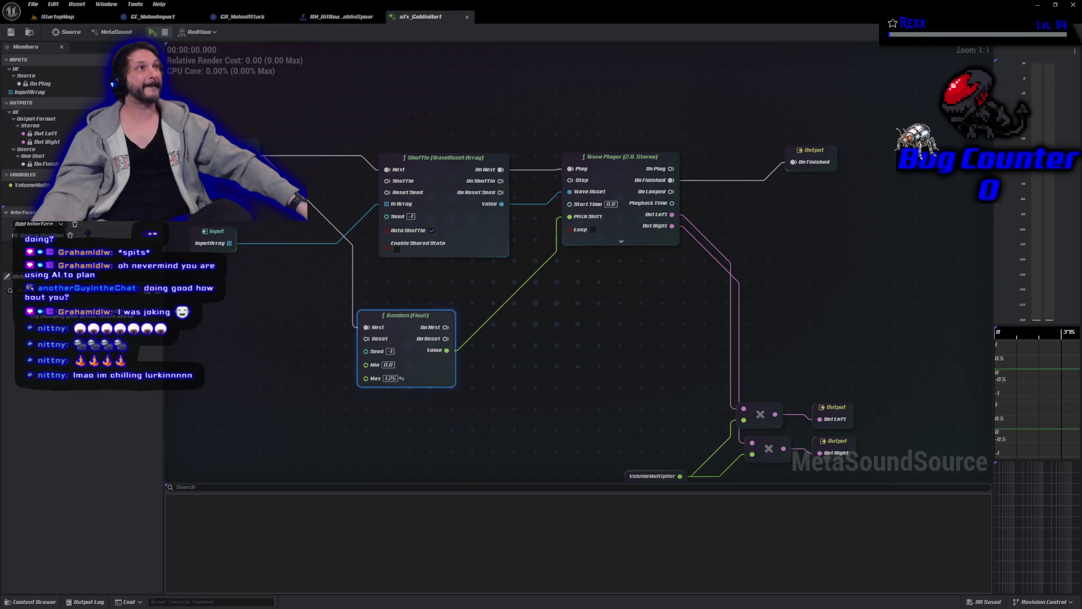
text(-2)
key(Tab)
text(2)
key(Return)
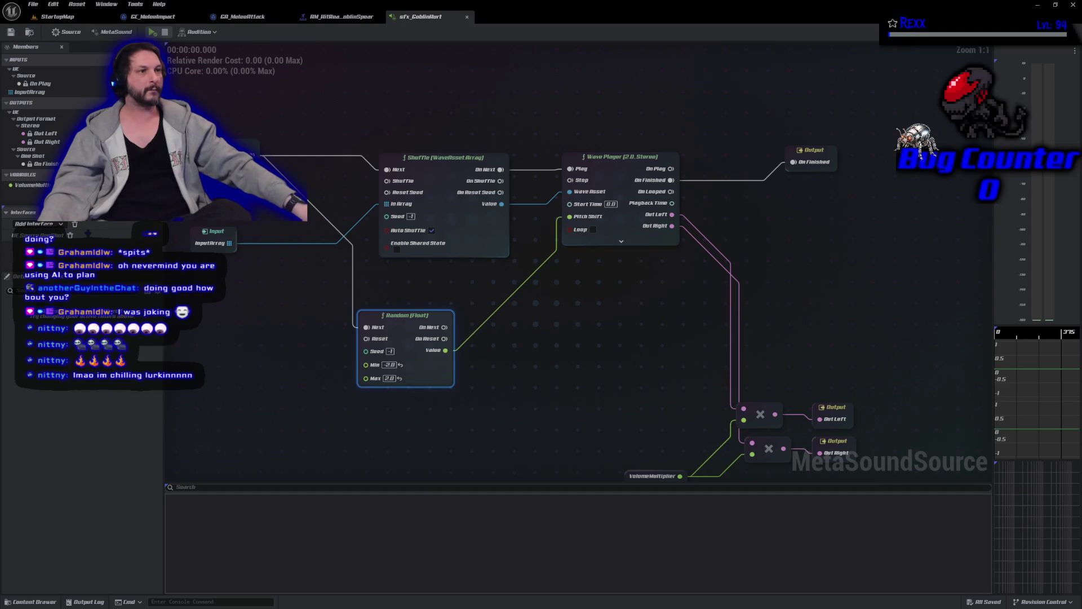
click(152, 32)
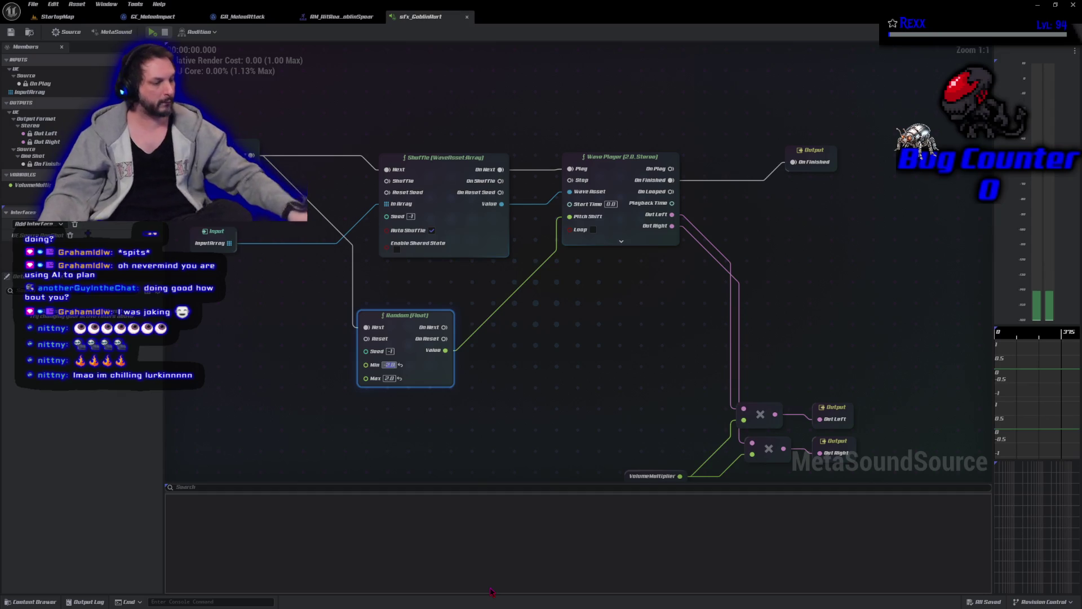
Widen the range to -3.0–3.0, save sfx_GoblinHurt, and play the preview again
key(BackSpace)
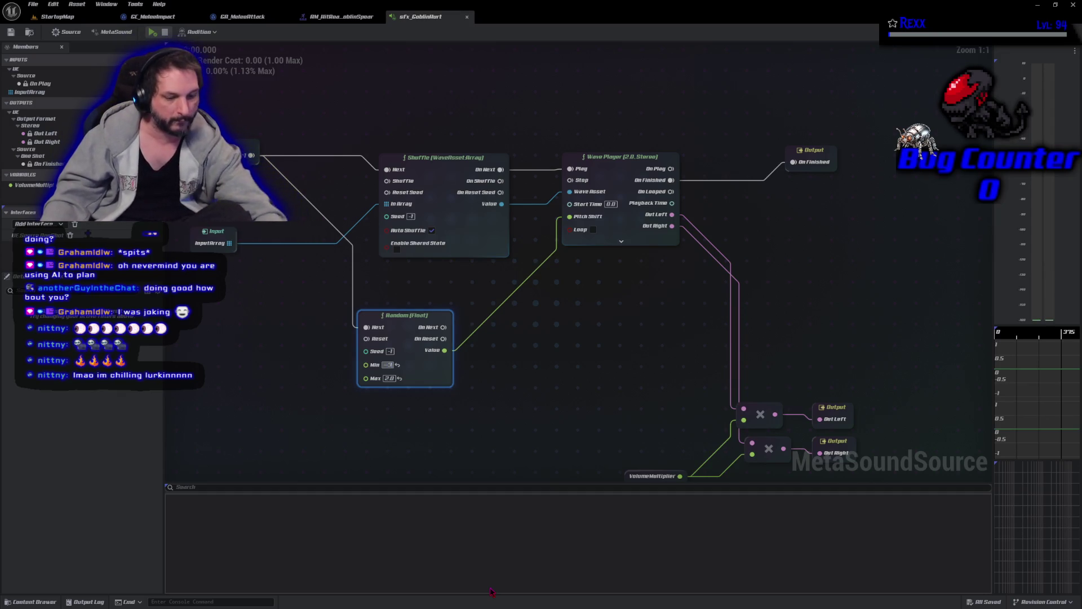
key(Return)
key(ctrl+z)
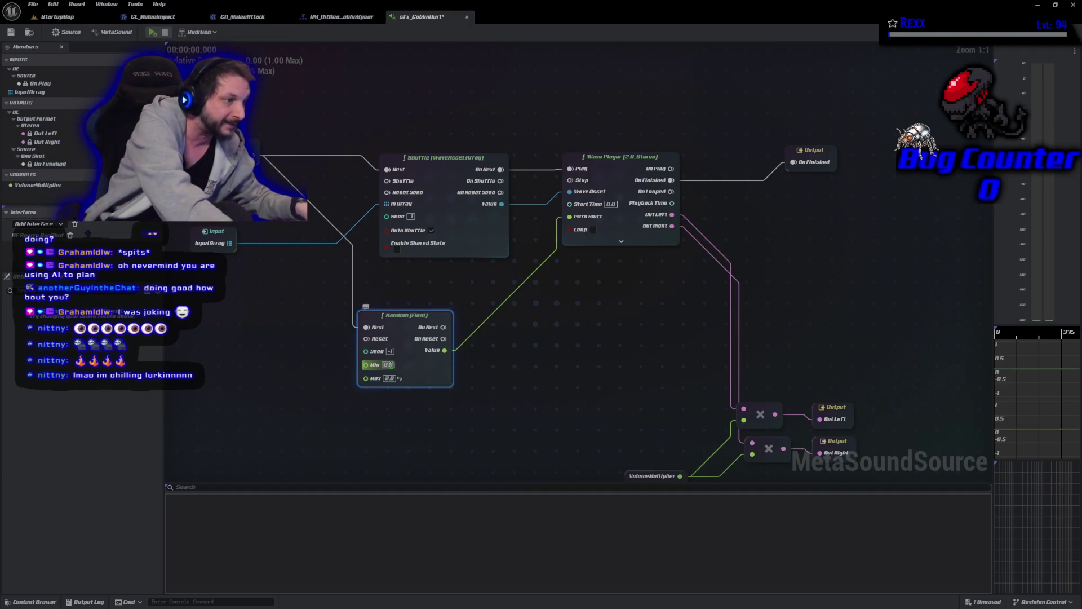
key(ctrl+y)
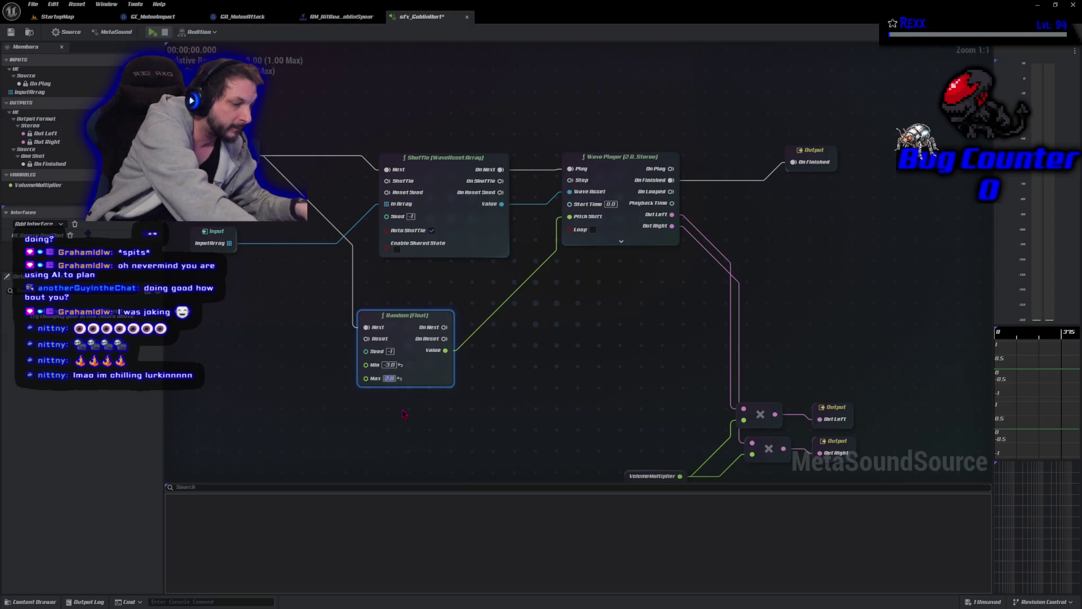
click(406, 416)
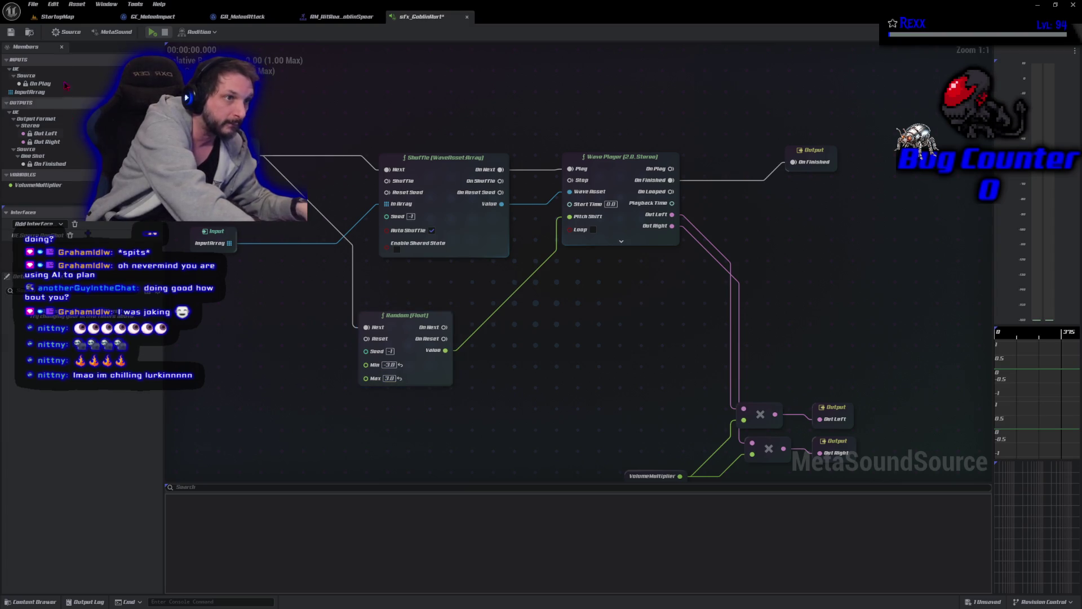
click(33, 4)
click(45, 26)
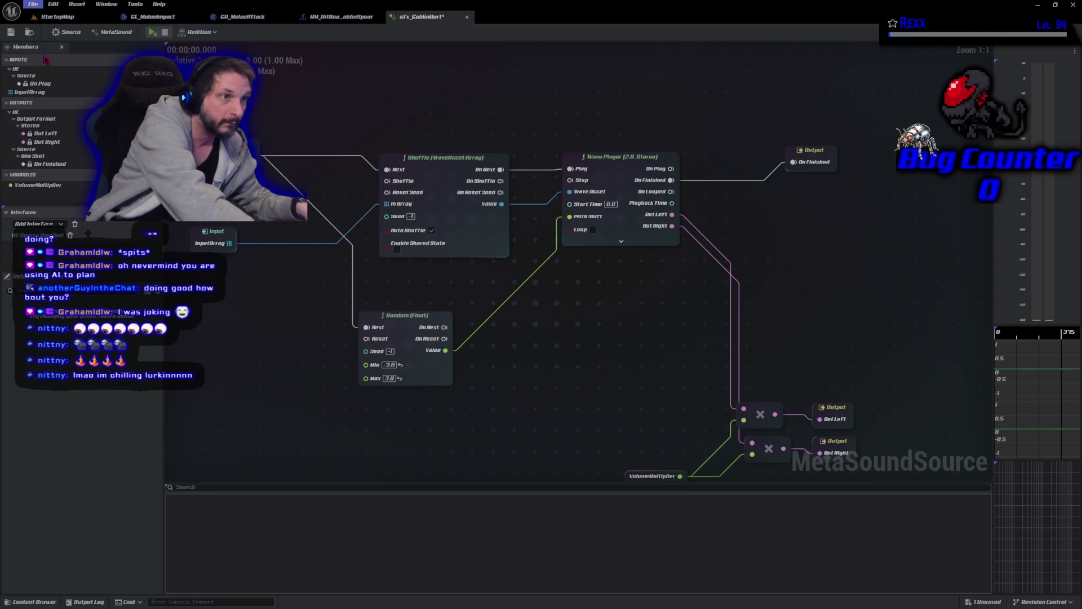
click(152, 32)
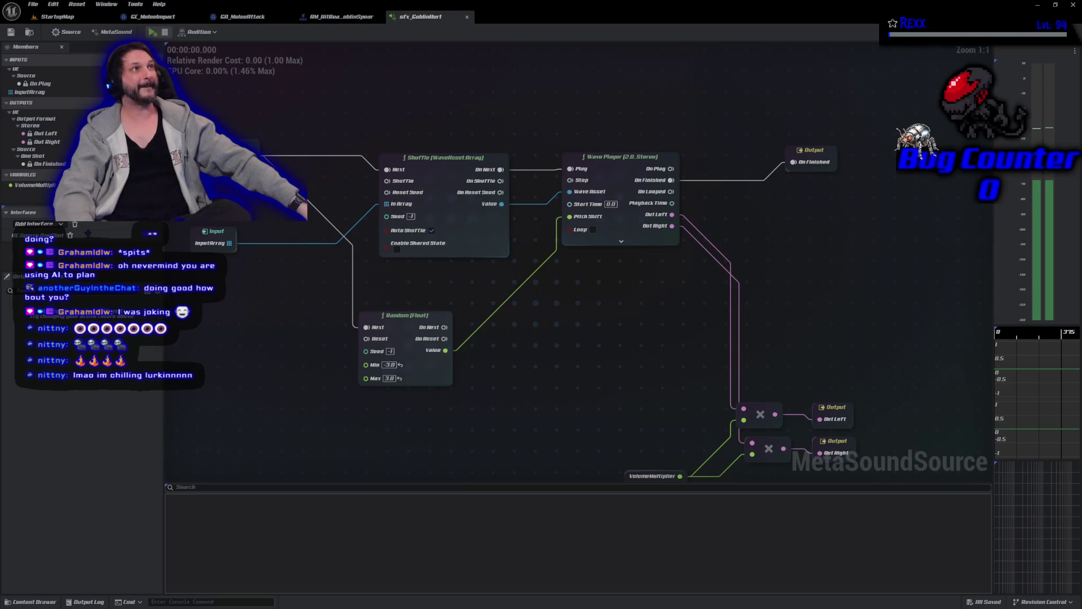
Set the Random (Float) range to Min 0 and Max 4.0, audition it twice, and return to the montage
text(0)
key(Return)
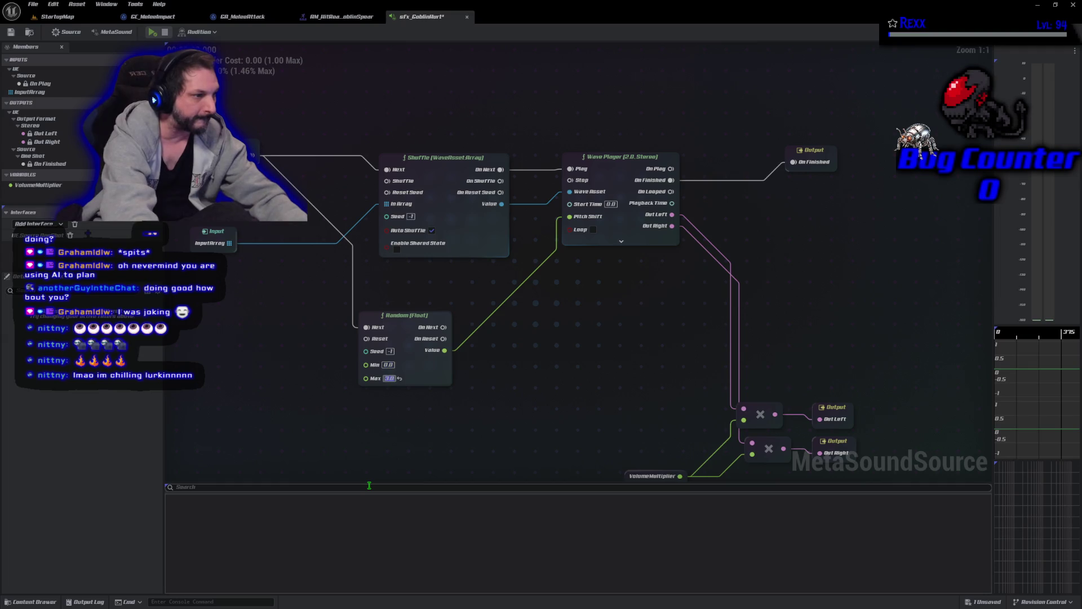
text(4)
key(Return)
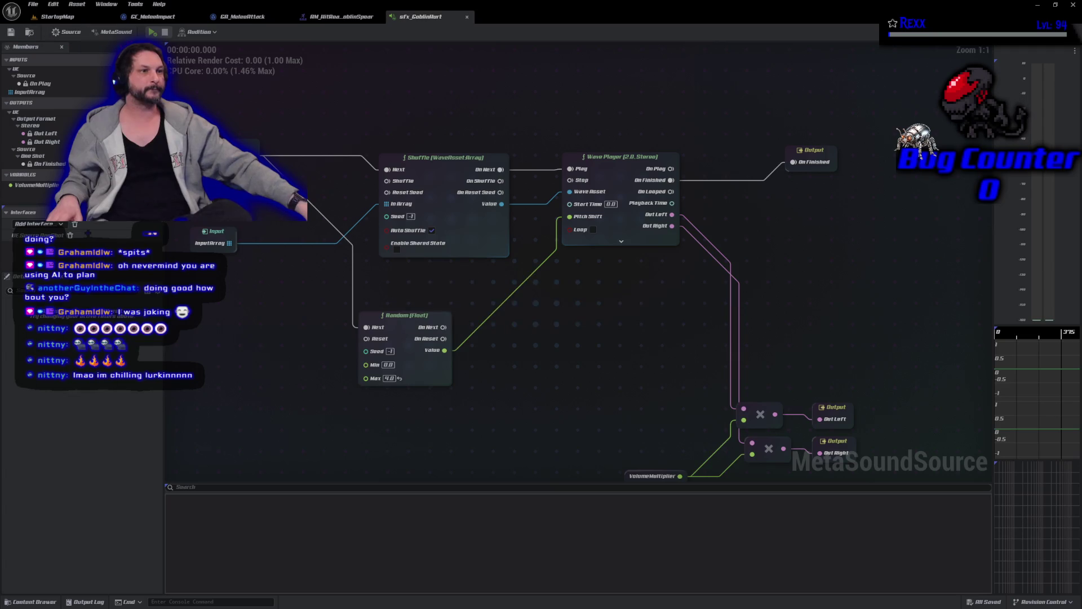
click(151, 32)
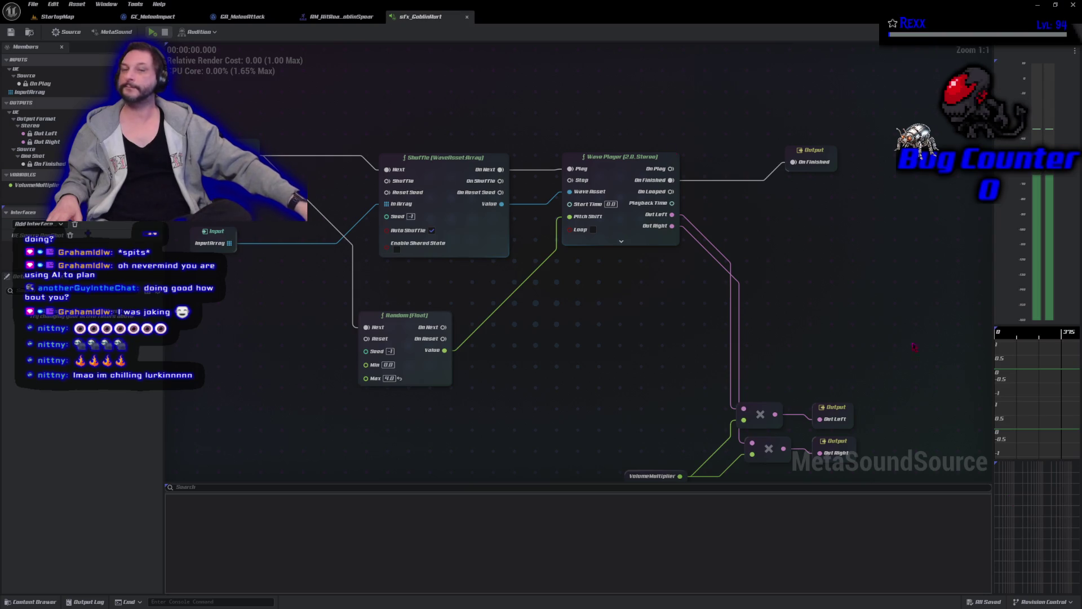
click(152, 33)
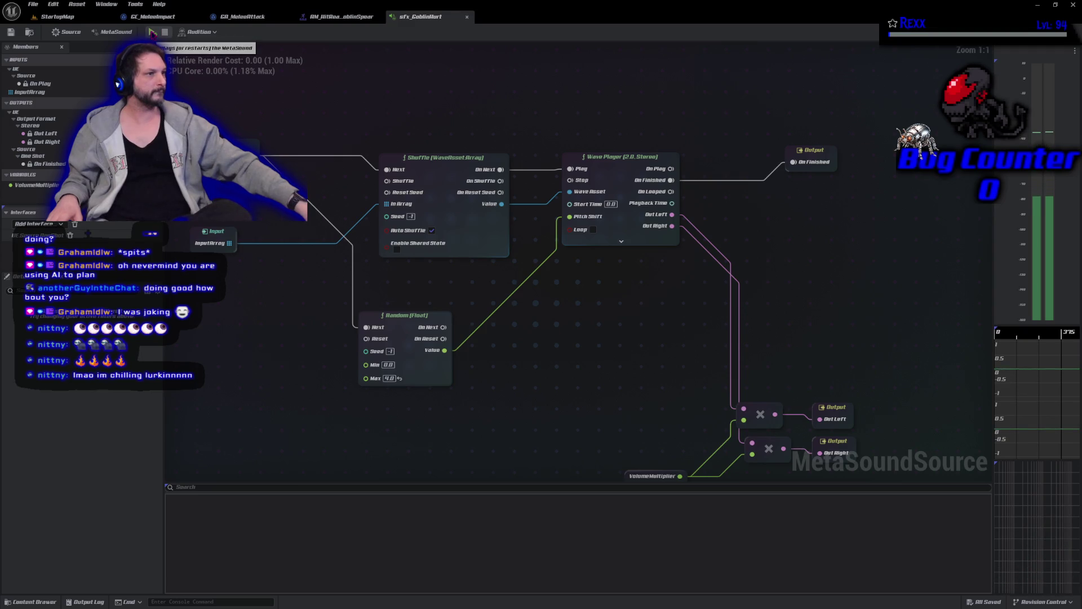
click(340, 17)
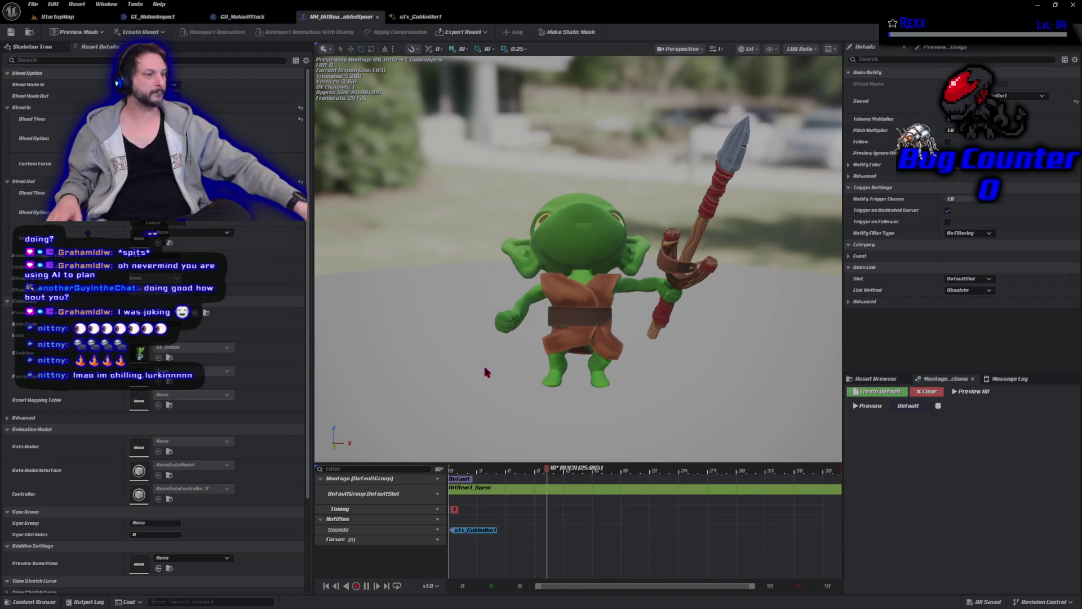
Pause the montage preview, scrub the playhead back to frame 0, and bring Rider to the front
click(367, 585)
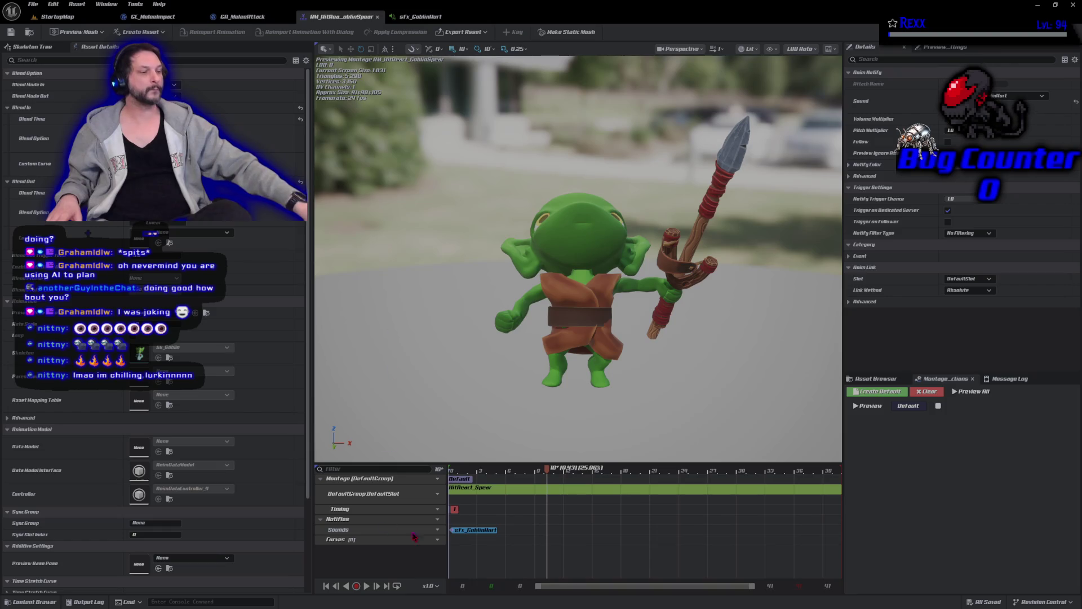
drag(547, 472, 452, 470)
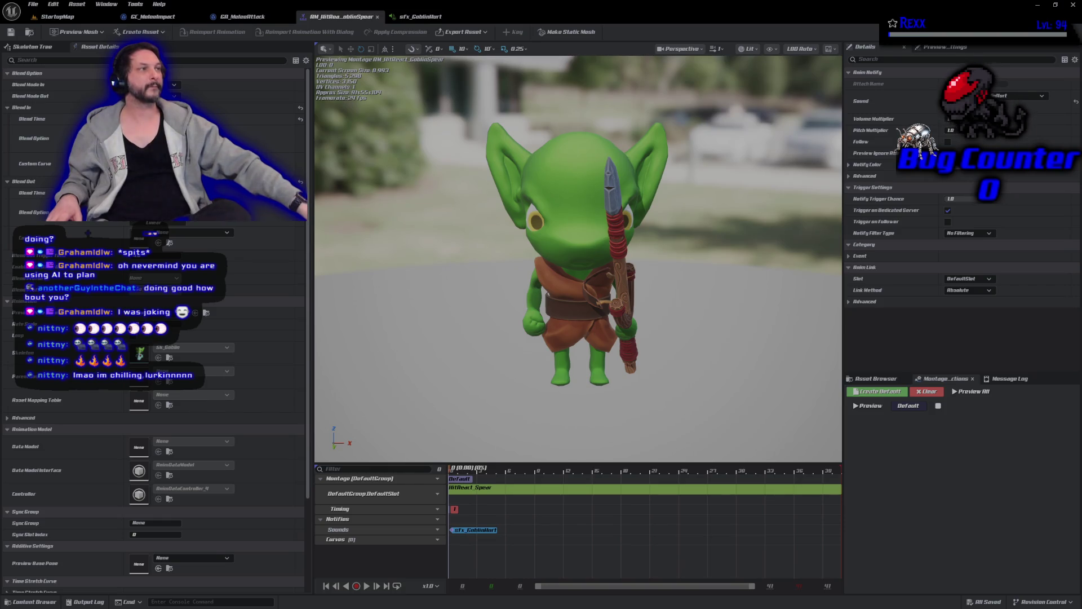
key(alt+Tab)
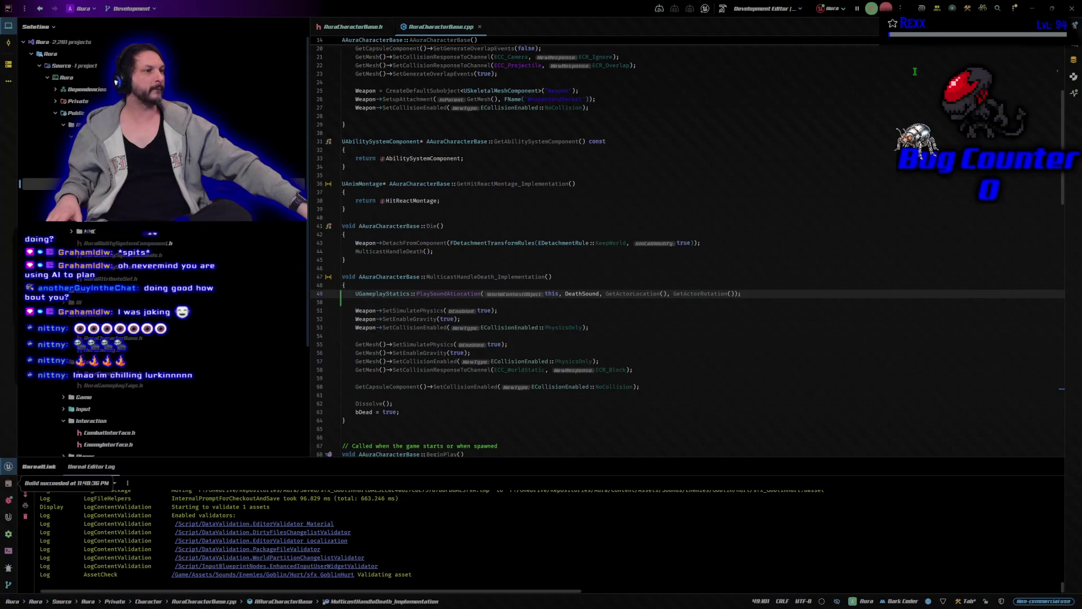
Inspect the DeathSound UPROPERTY in AuraCharacterBase.h and MulticastHandleDeath_Implementation in the .cpp, then return to Unreal
click(351, 26)
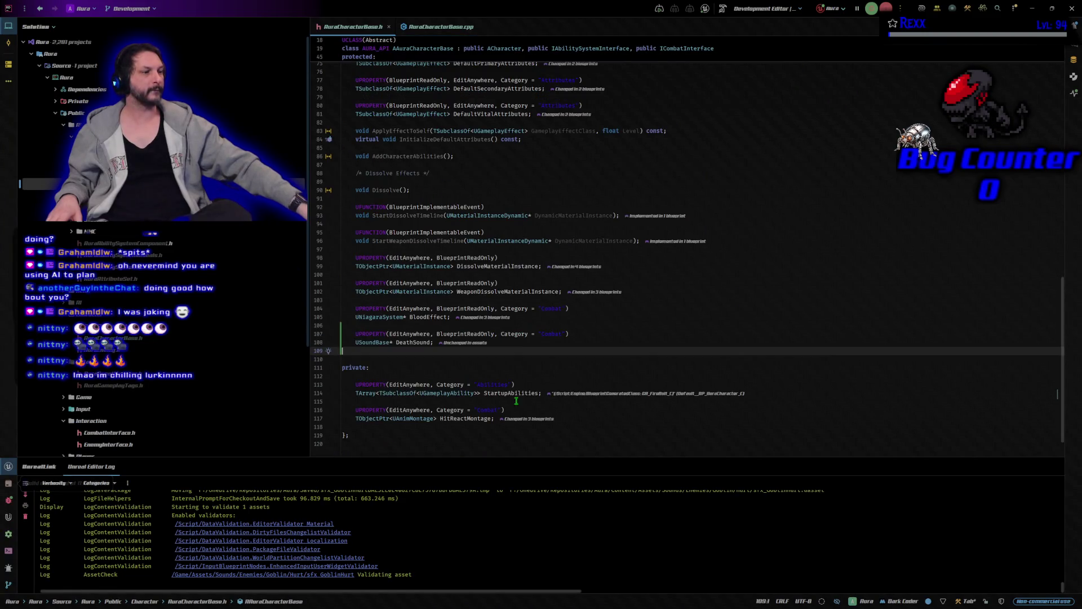
click(413, 337)
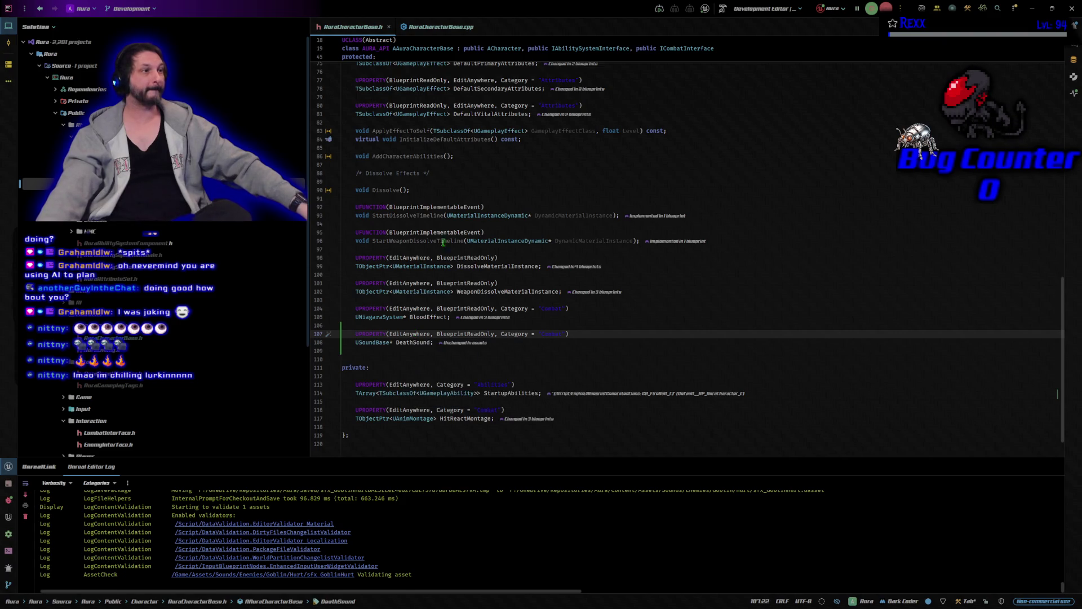
click(436, 27)
mouse_move(504, 241)
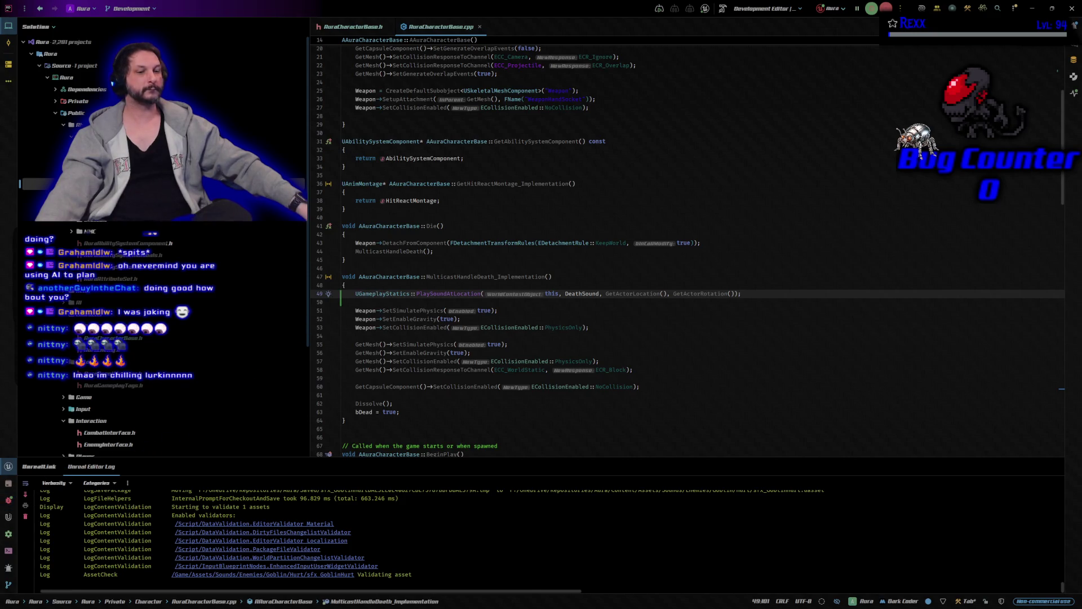
key(alt+Tab)
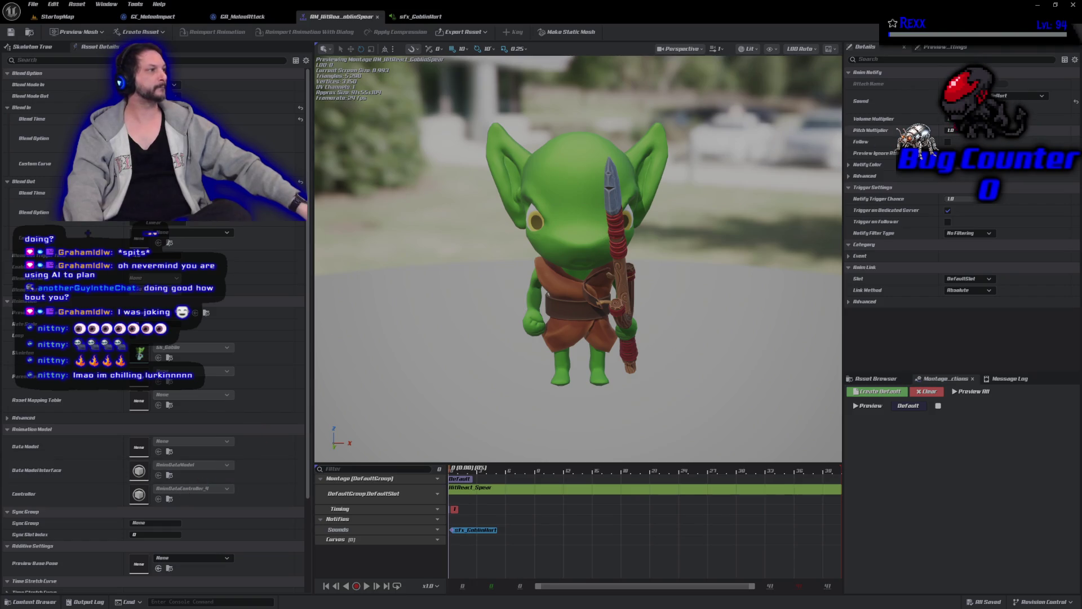
Copy the sfx_Template_multi sound into the Sounds/Enemies/Goblin/Death folder
key(ctrl+space)
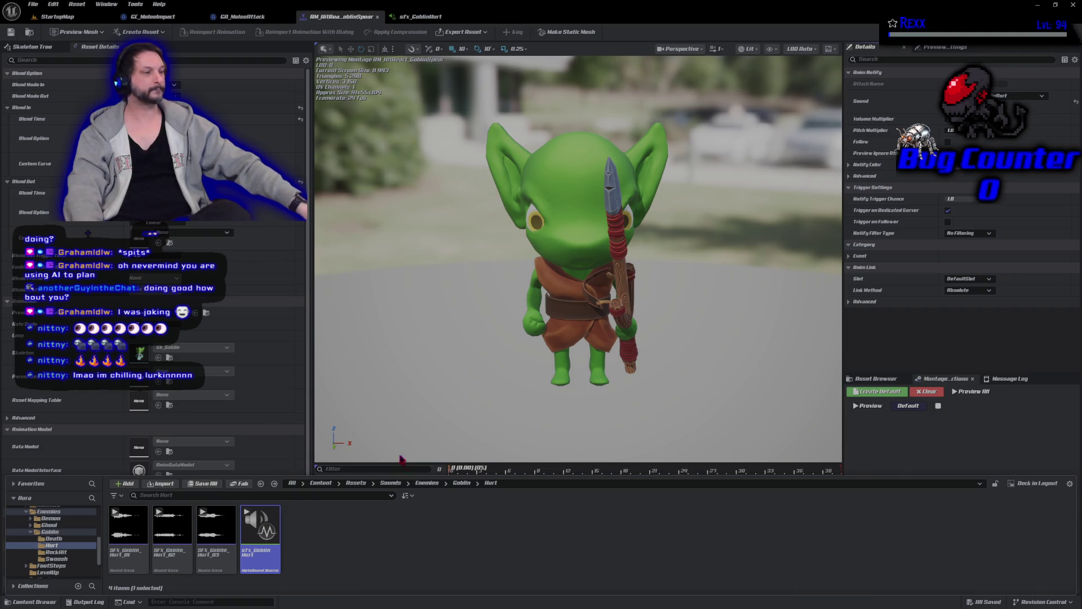
click(461, 483)
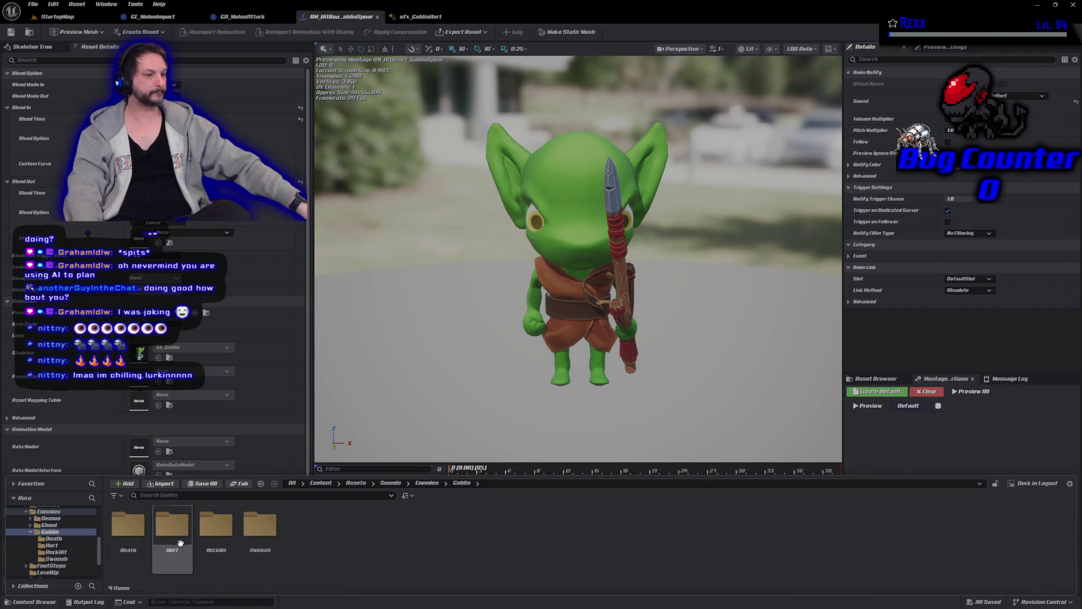
double_click(129, 533)
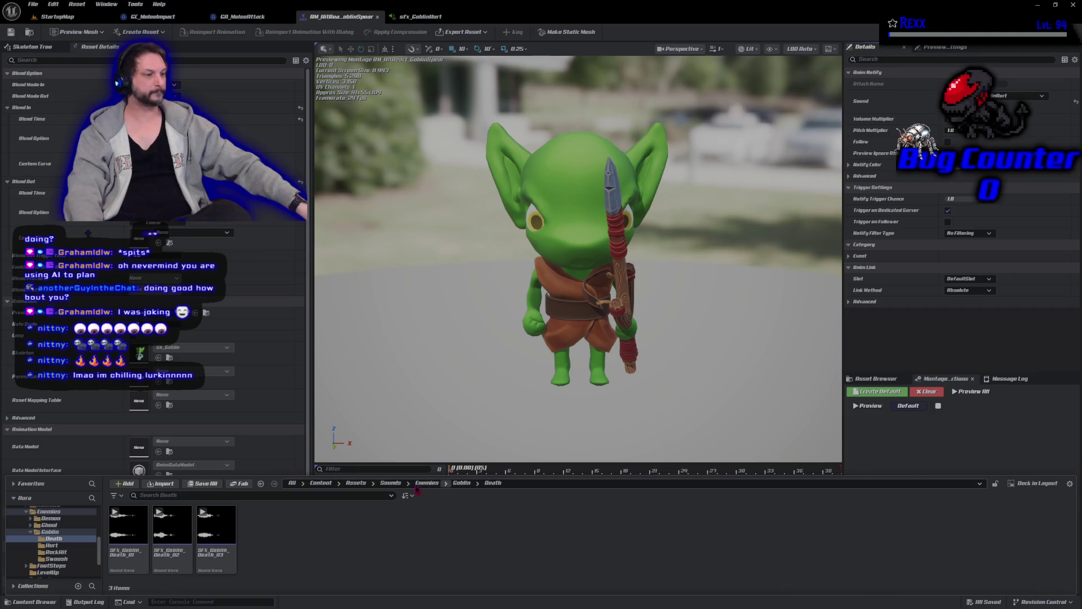
click(391, 483)
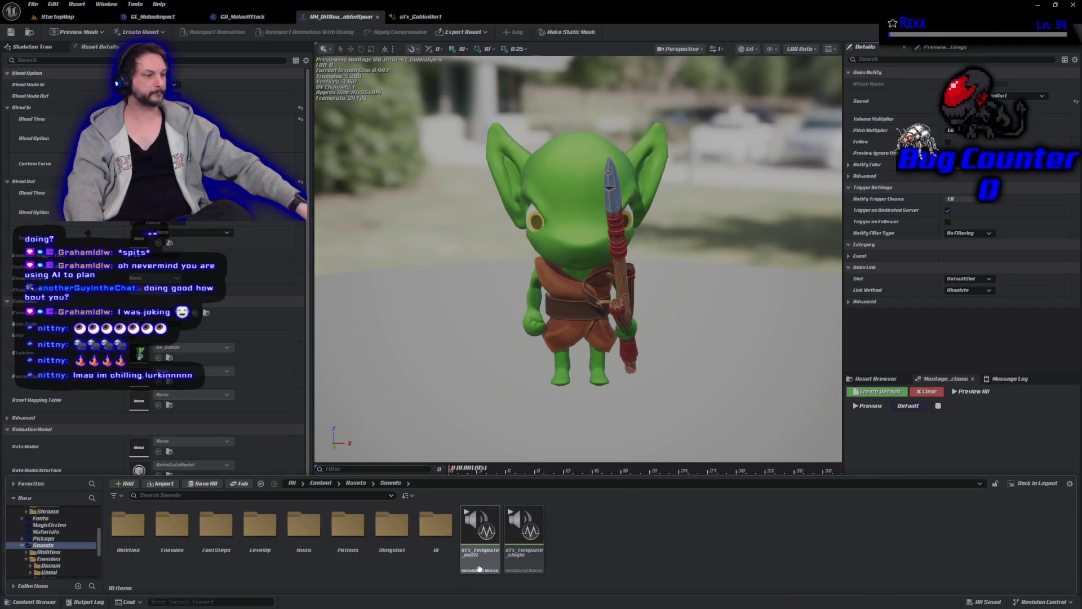
mouse_move(481, 564)
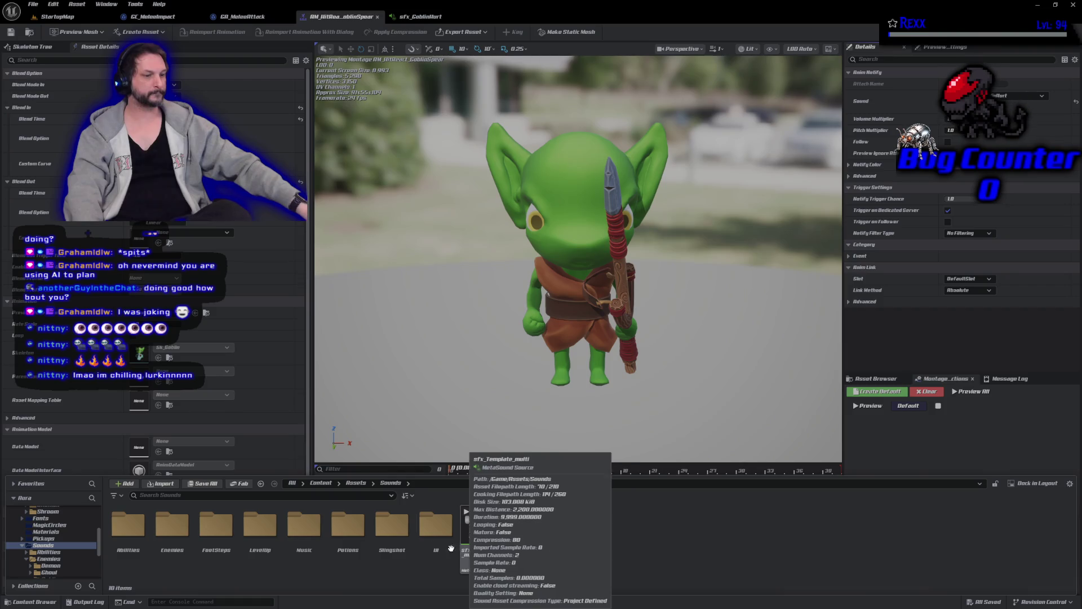
scroll(67, 545, down, 2)
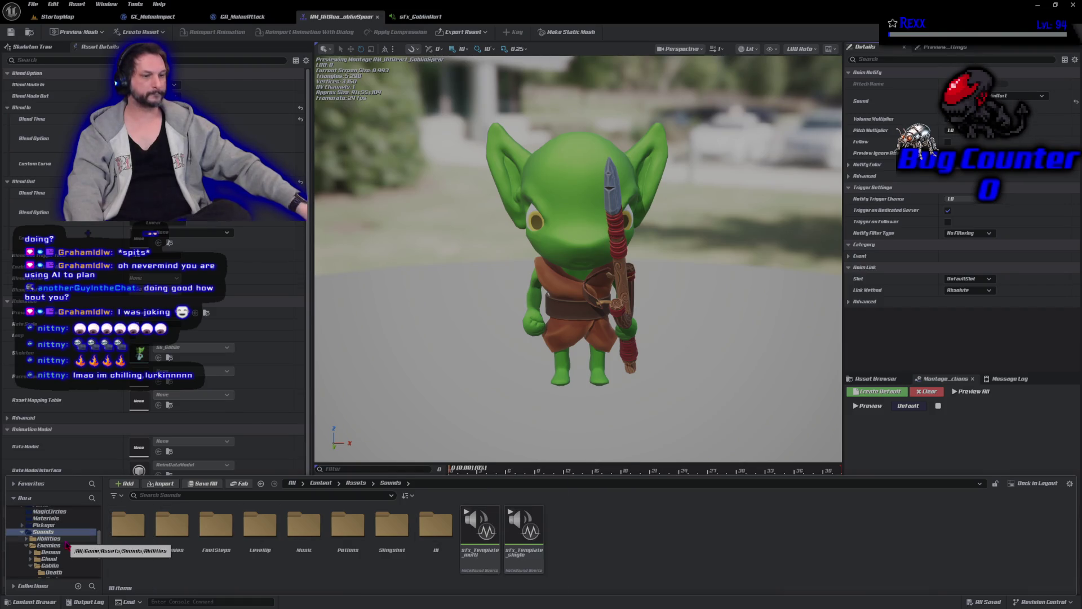
scroll(67, 545, down, 2)
drag(477, 550, 63, 557)
click(90, 586)
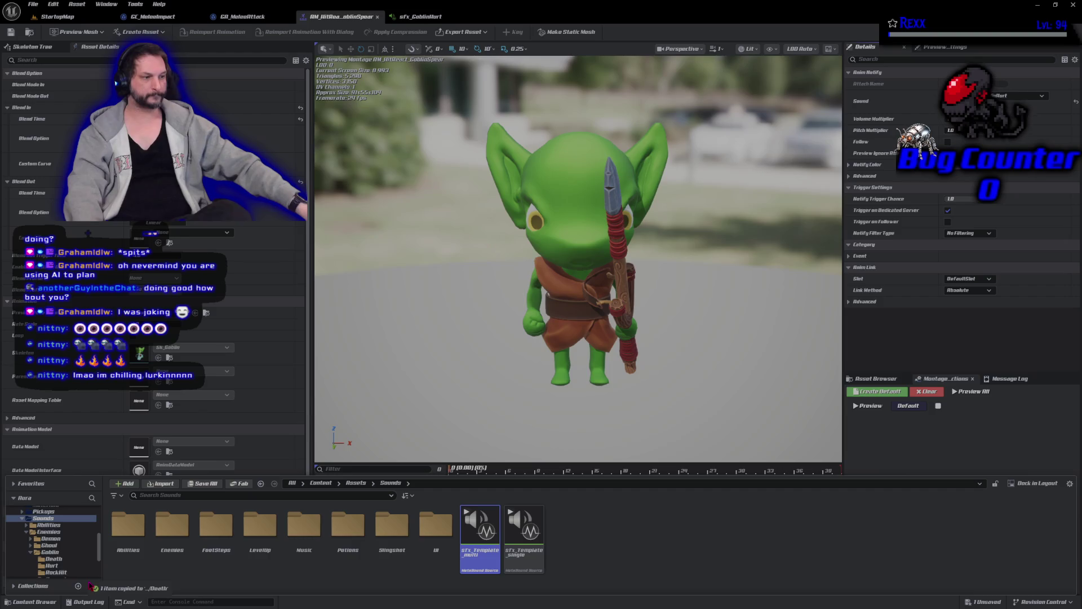
Rename the copied sound to sfx_GoblinDeath and open it in the MetaSound editor
click(54, 558)
click(262, 549)
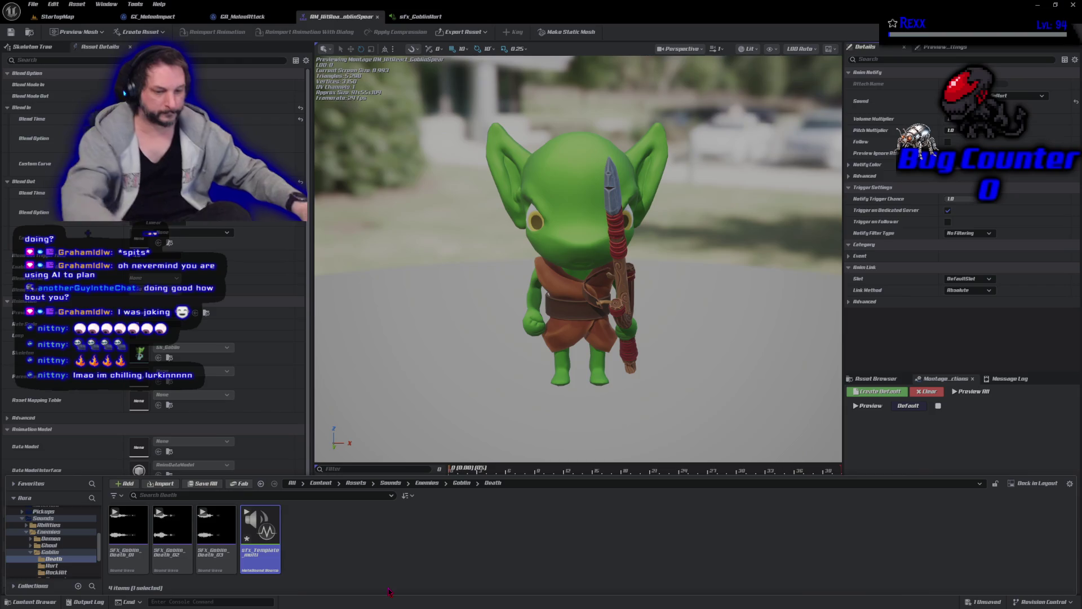
key(F2)
key(BackSpace)
key(BackSpace)
key(BackSpace)
text(SFX_GoGoblin)
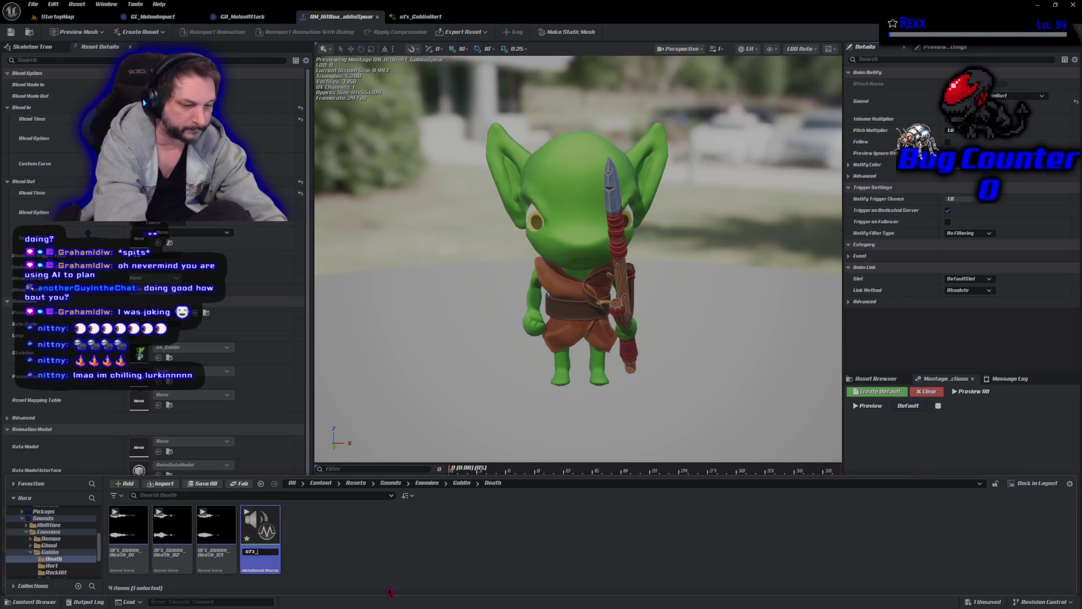
text(_Death)
key(Return)
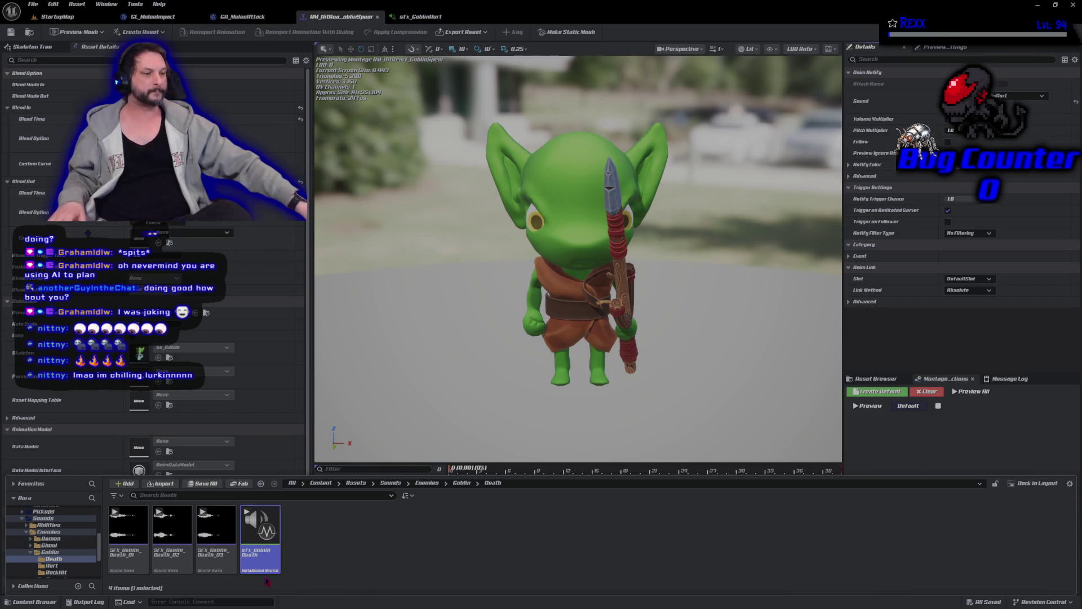
double_click(264, 558)
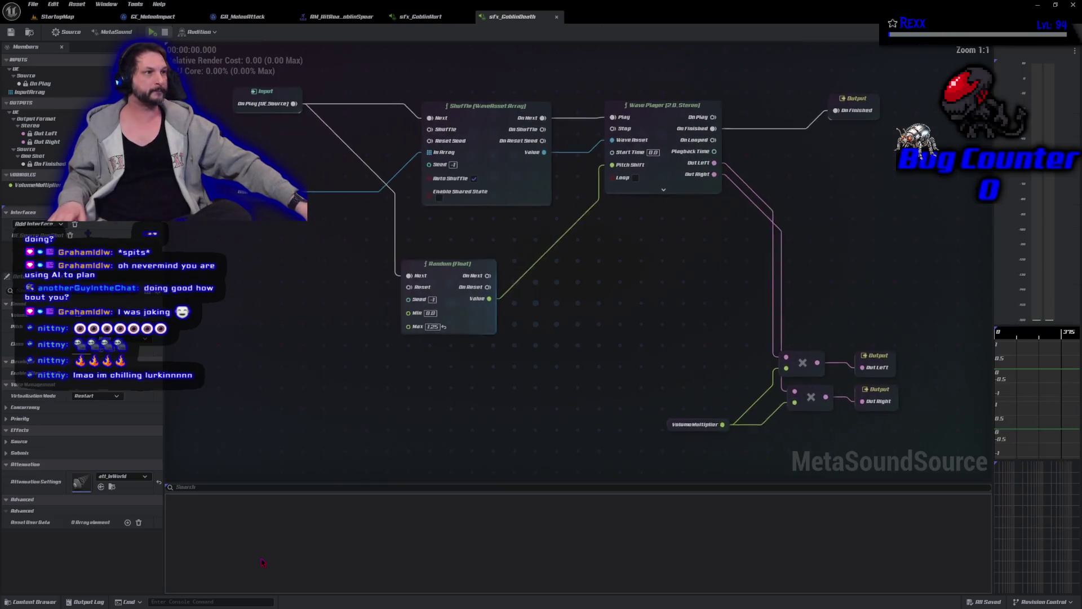
Close the sfx_GoblinHurt tab, add the three SFX_Goblin_Death waves to InputArray's default value, and save
middle_click(427, 18)
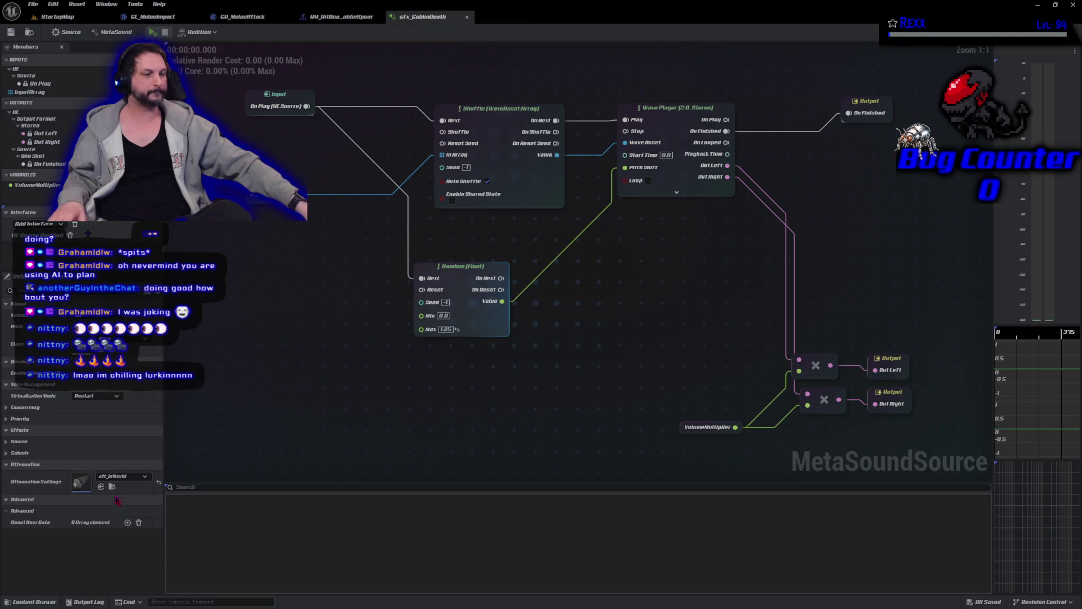
mouse_move(279, 274)
mouse_down()
mouse_move(247, 113)
mouse_move(251, 237)
mouse_up()
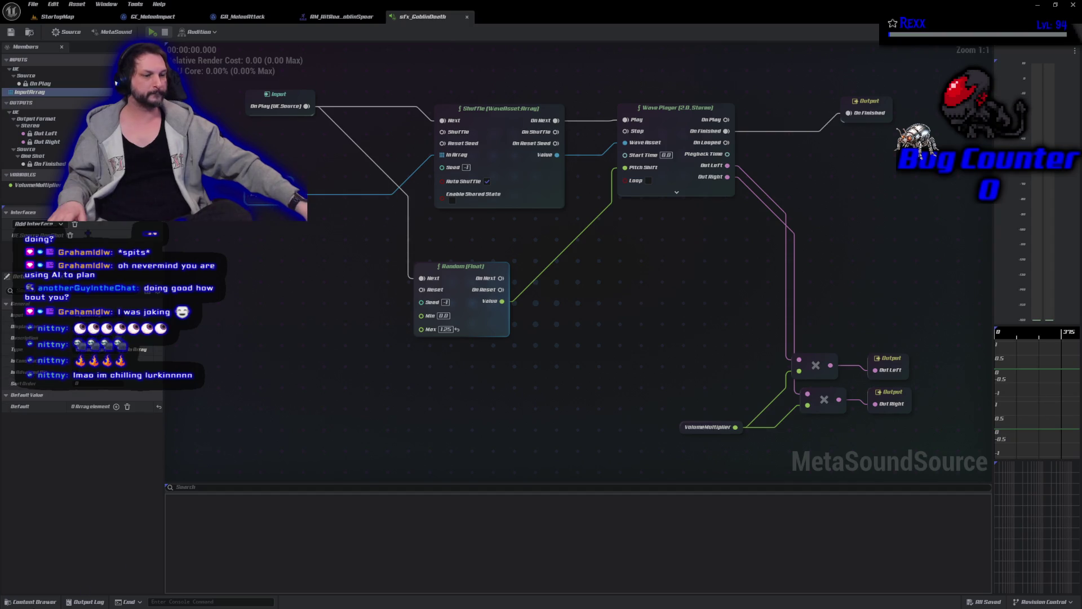
click(31, 601)
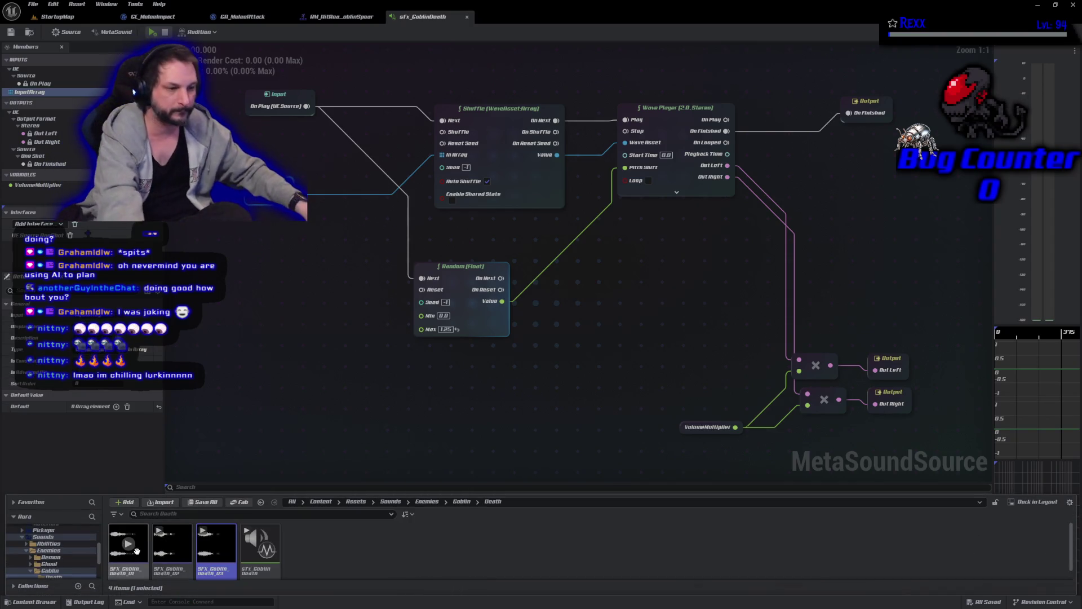
shift+click(136, 550)
drag(136, 550, 86, 407)
click(11, 32)
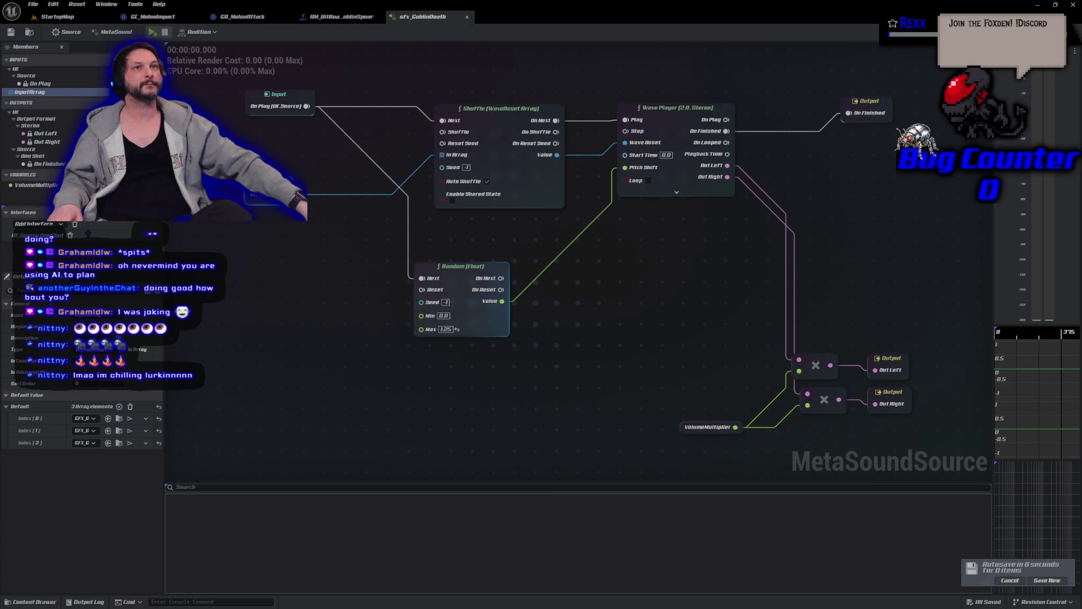
Select the VolumeMultiplier node and save sfx_GoblinDeath again through File > Save
click(703, 427)
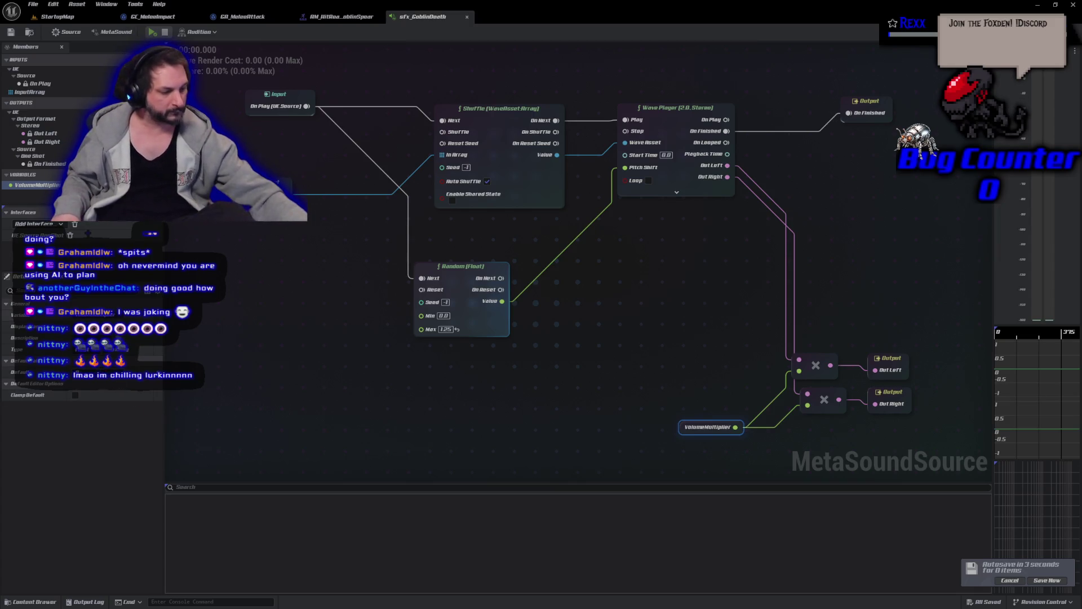
click(36, 9)
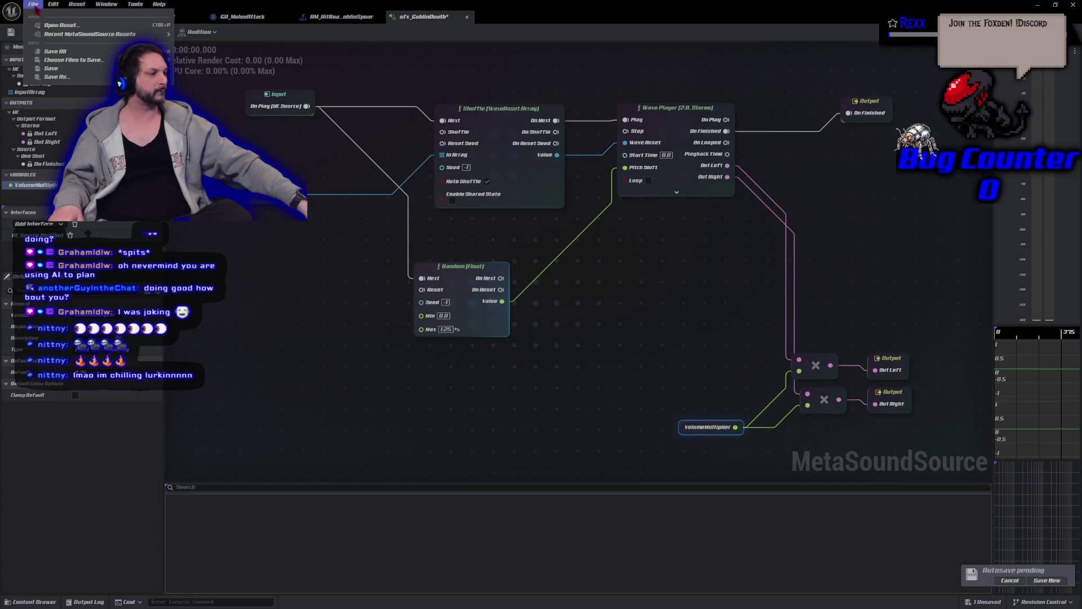
click(55, 55)
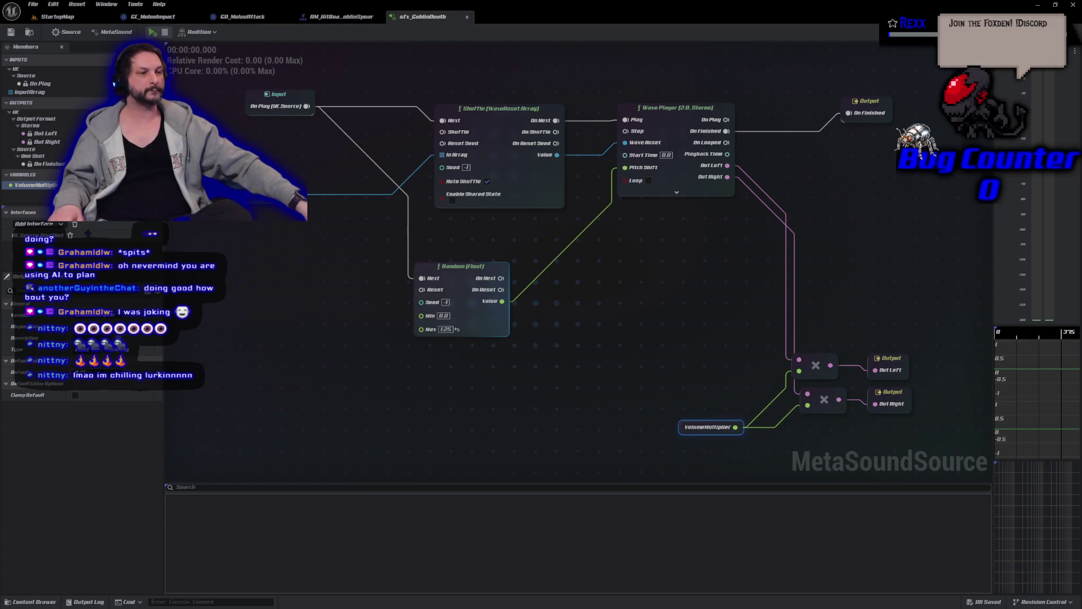
scroll(564, 253, up, 1)
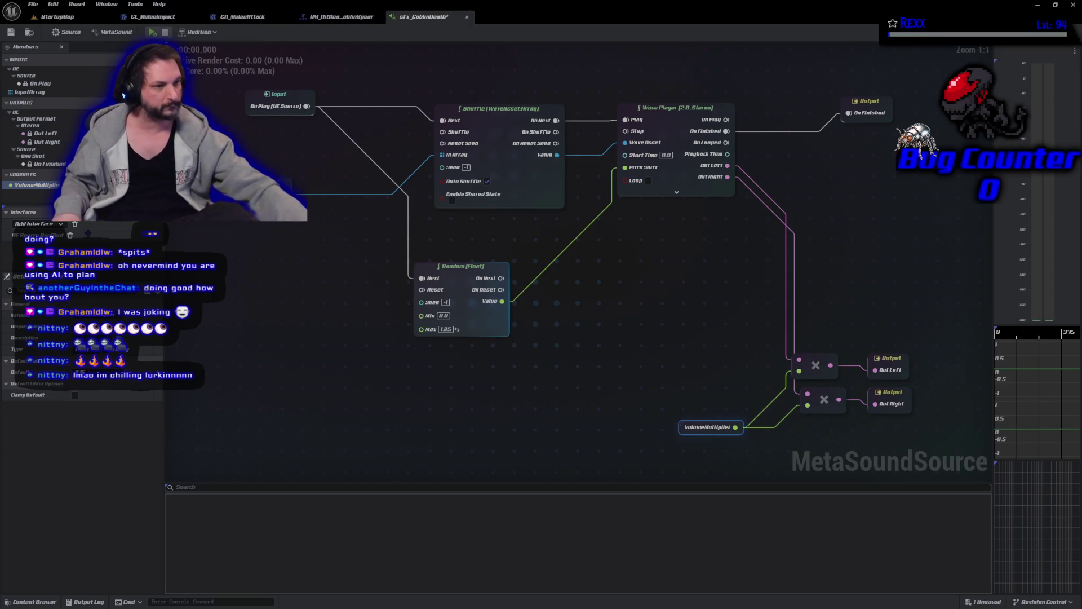
click(11, 33)
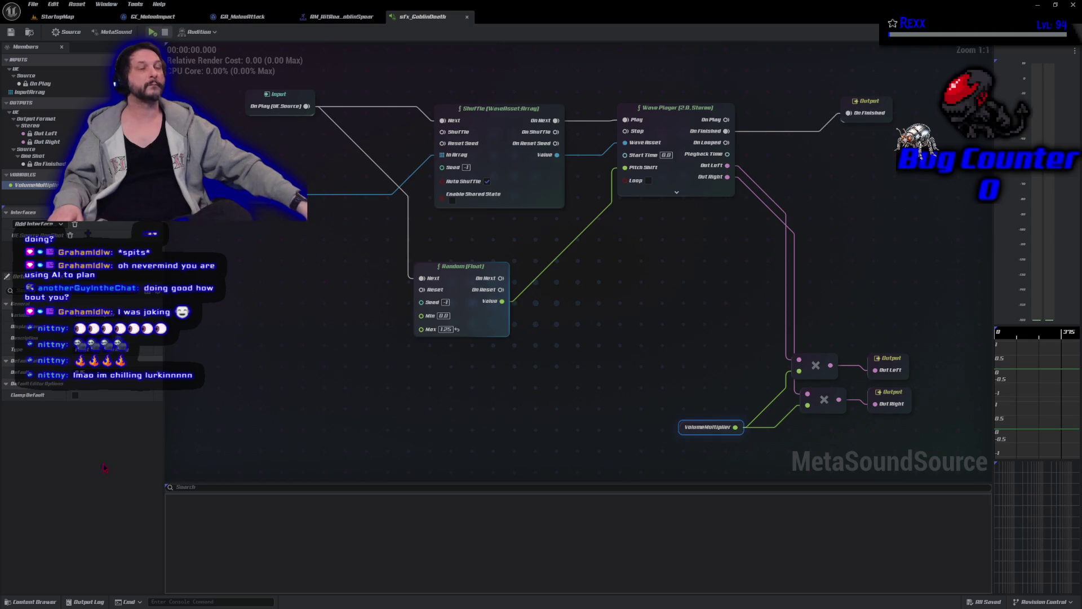
Browse the Content Drawer to Blueprints > Character > Goblin_Spear and open BP_GoblinSpear
click(45, 602)
scroll(65, 564, down, 2)
scroll(65, 571, down, 5)
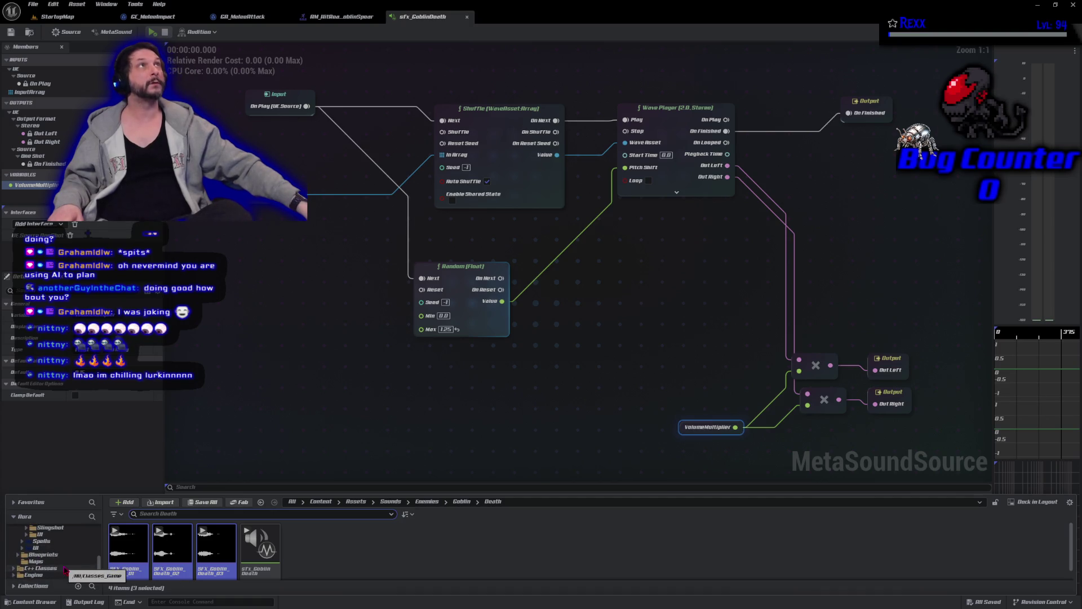
scroll(65, 569, up, 5)
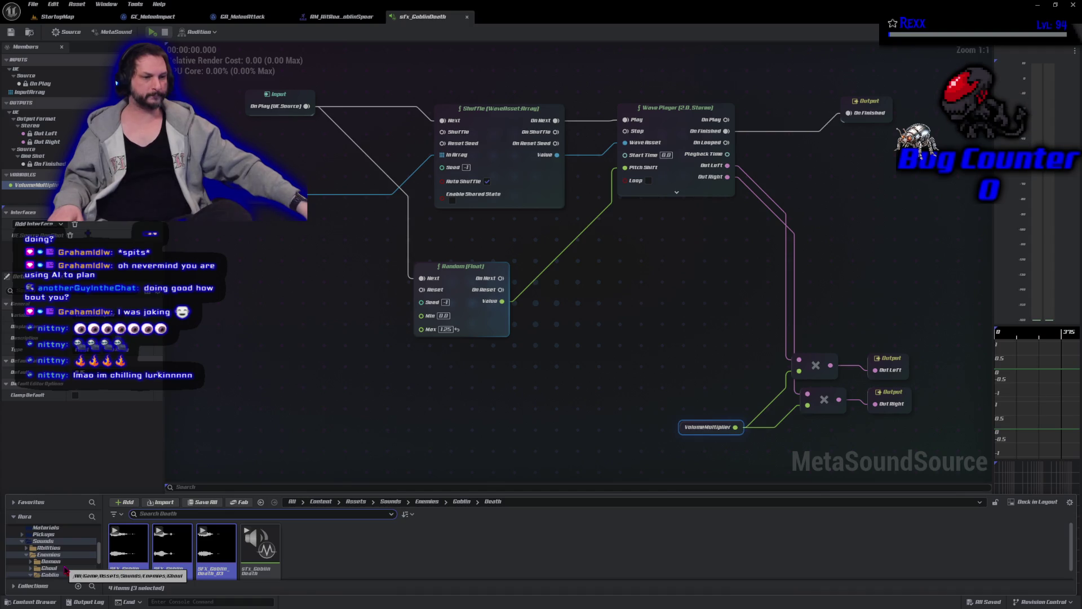
scroll(65, 570, up, 3)
scroll(65, 572, down, 5)
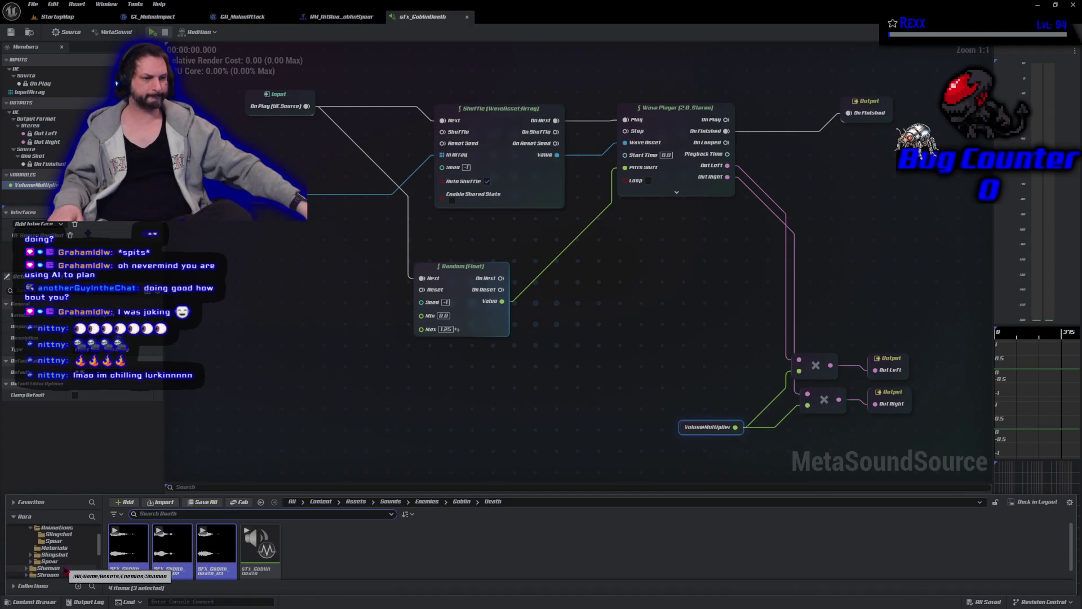
scroll(67, 575, down, 2)
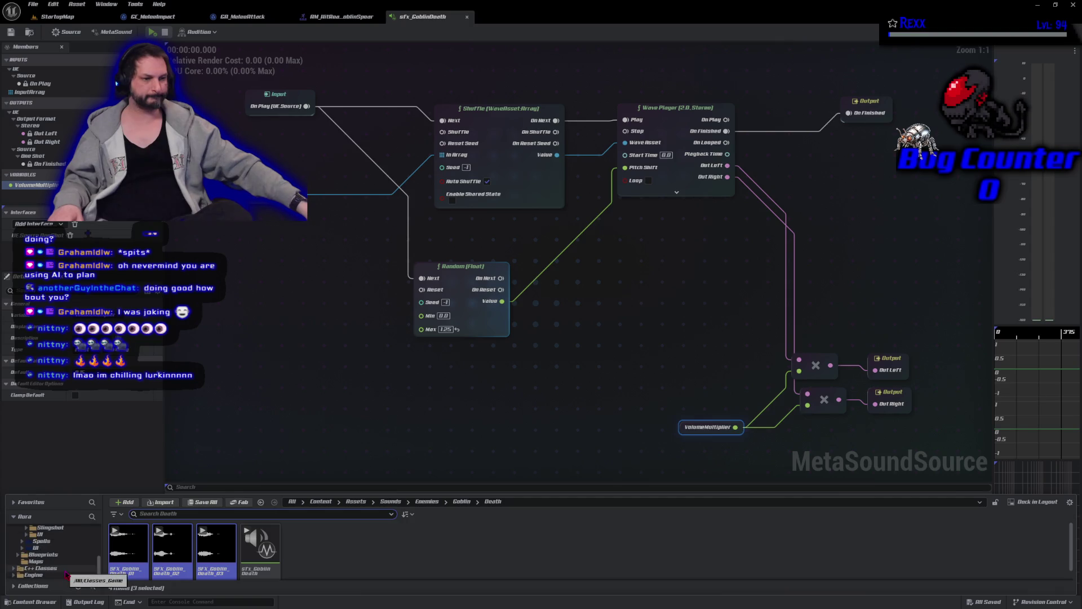
click(55, 556)
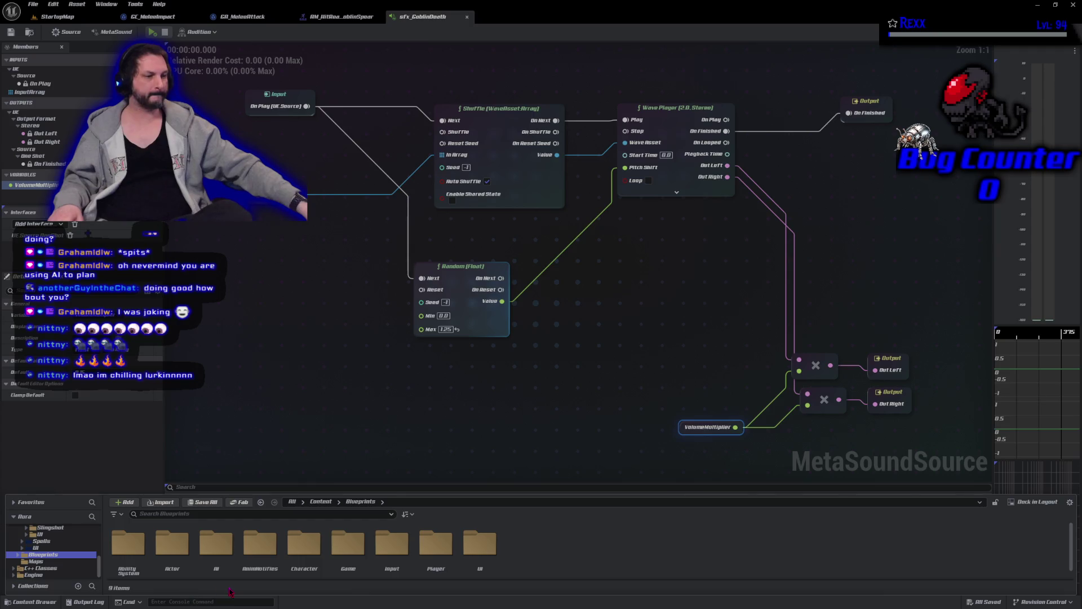
click(302, 562)
double_click(301, 562)
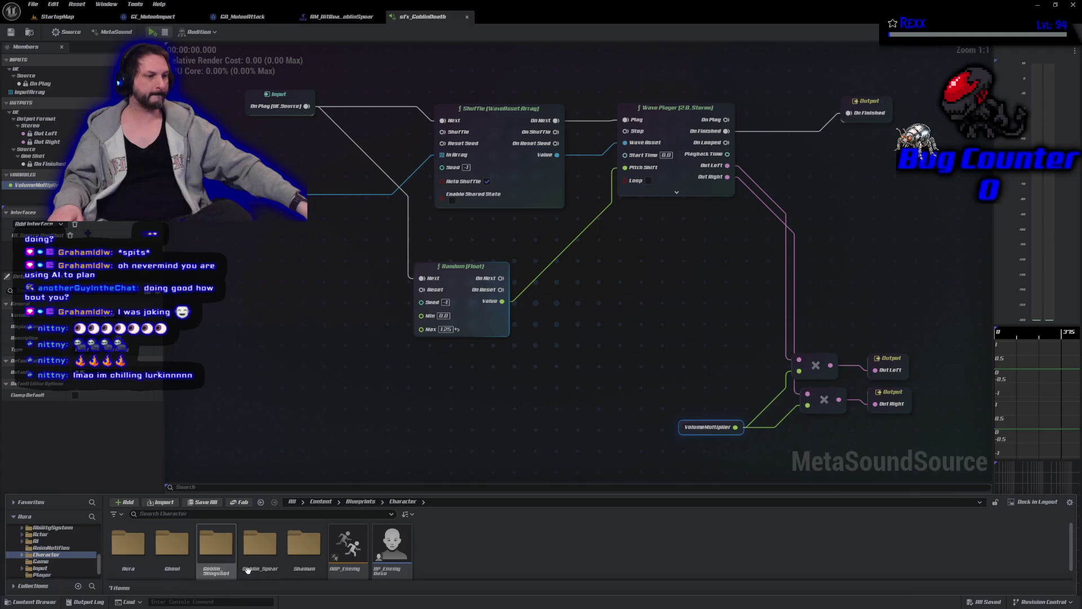
double_click(259, 544)
click(176, 561)
double_click(176, 561)
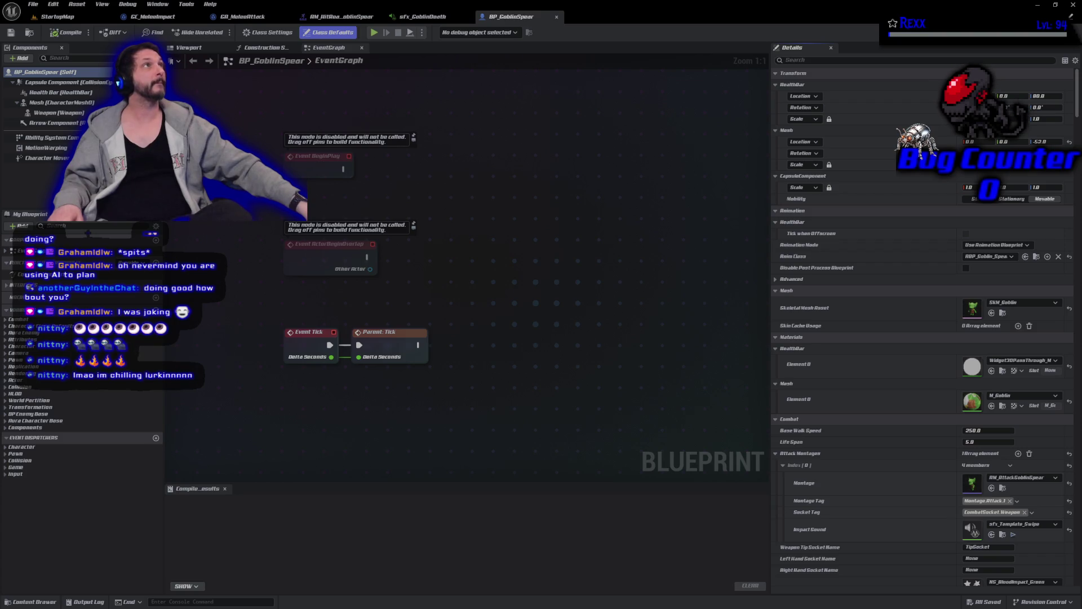
Set BP_GoblinSpear's Death Sound to sfx_GoblinDeath, searching the sound list for 'death'
click(809, 60)
text(death)
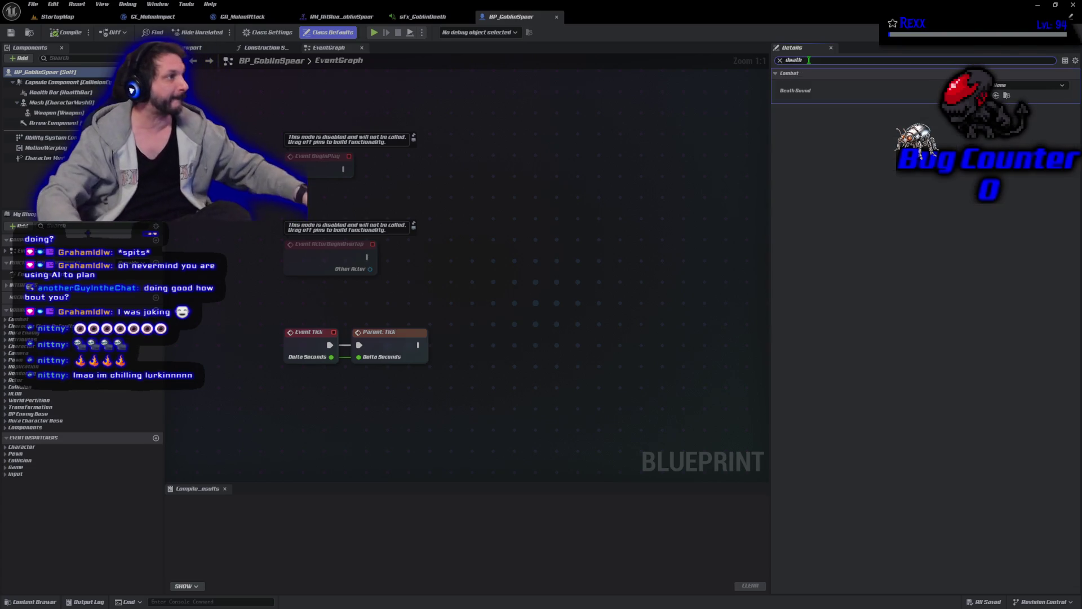
click(1016, 86)
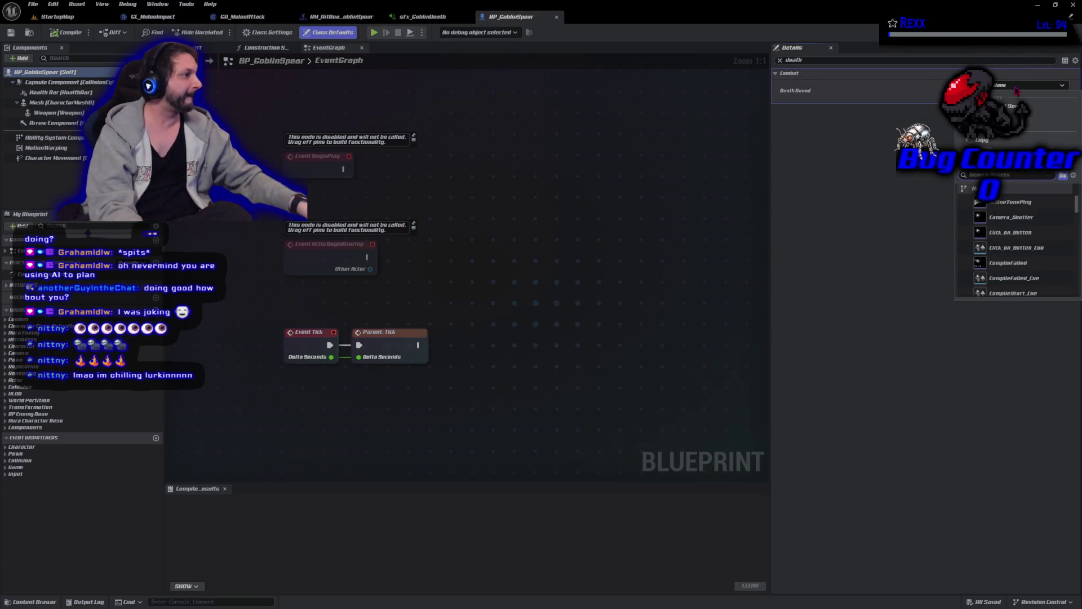
text(death)
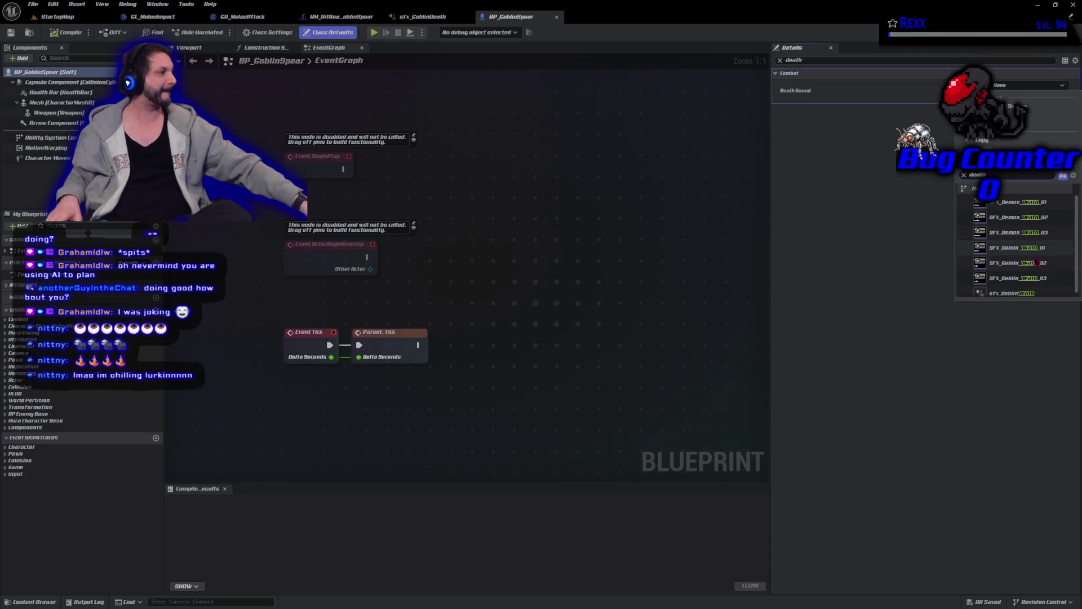
click(1011, 293)
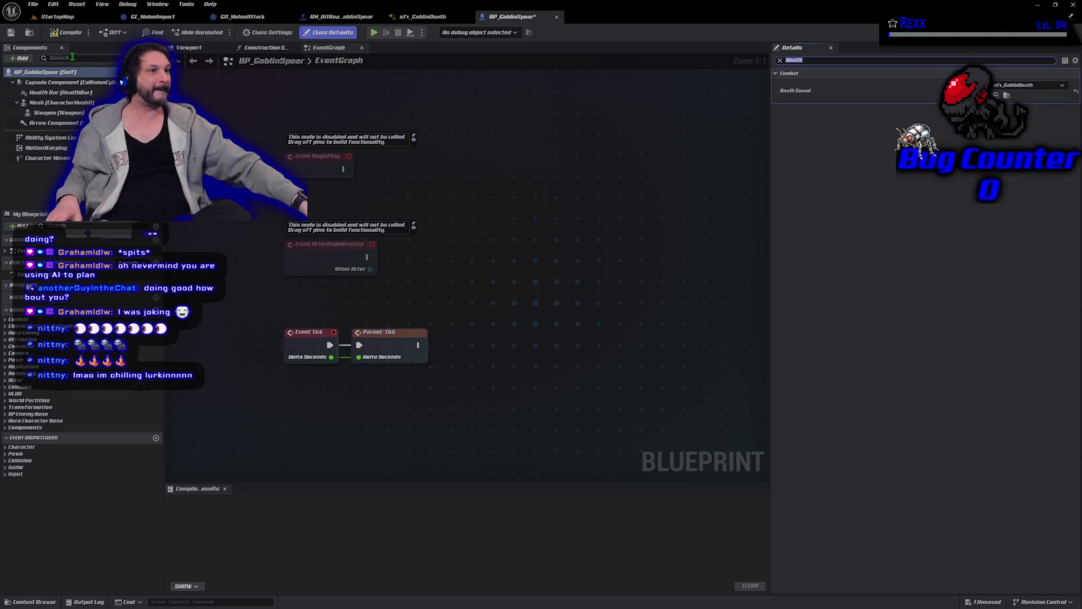
Compile and save BP_GoblinSpear, then start a test play session in the StartupMap level
click(66, 32)
click(33, 4)
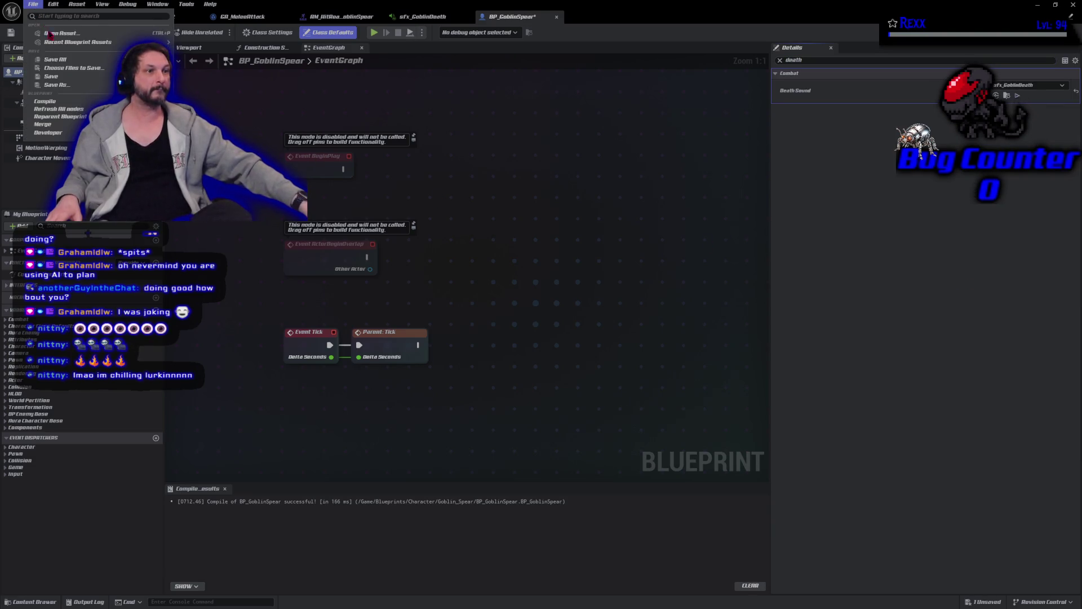
click(55, 59)
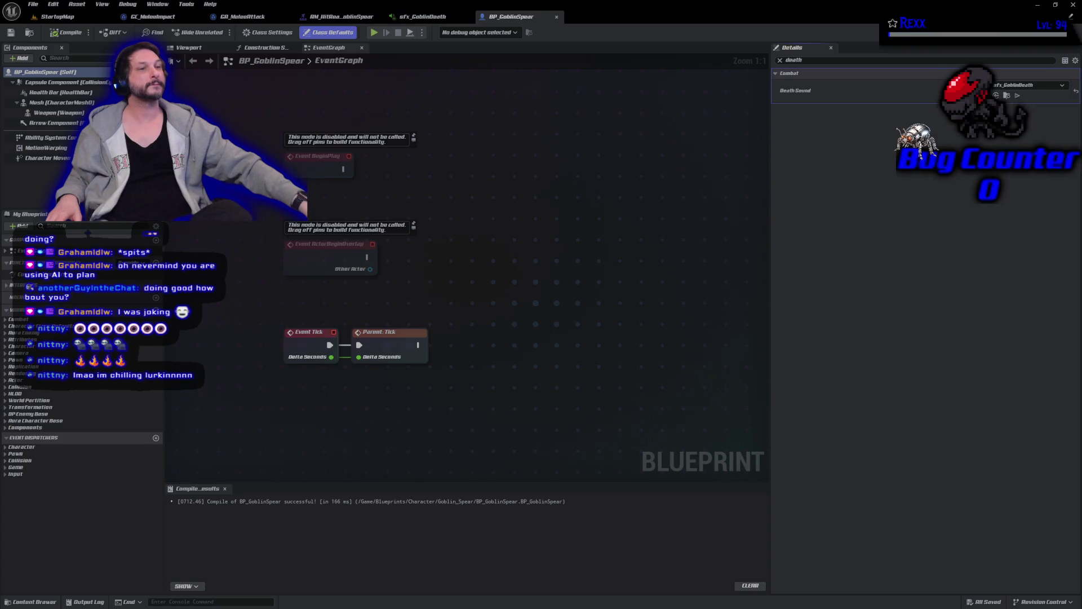
click(61, 16)
click(215, 32)
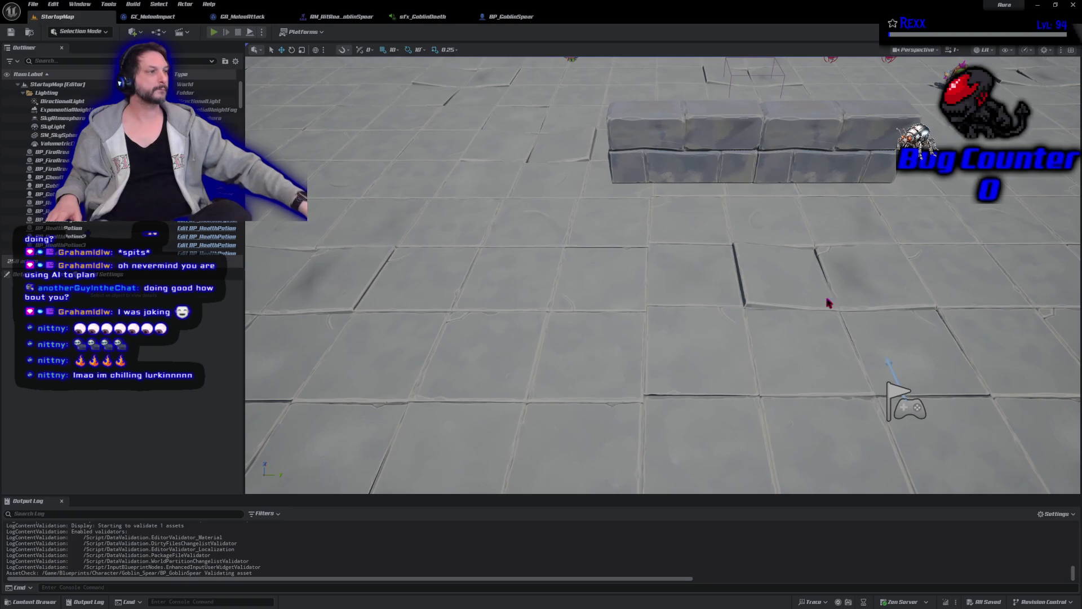
mouse_move(827, 237)
mouse_down()
mouse_move(700, 200)
mouse_move(623, 225)
mouse_move(515, 205)
mouse_move(660, 169)
mouse_up()
click(407, 201)
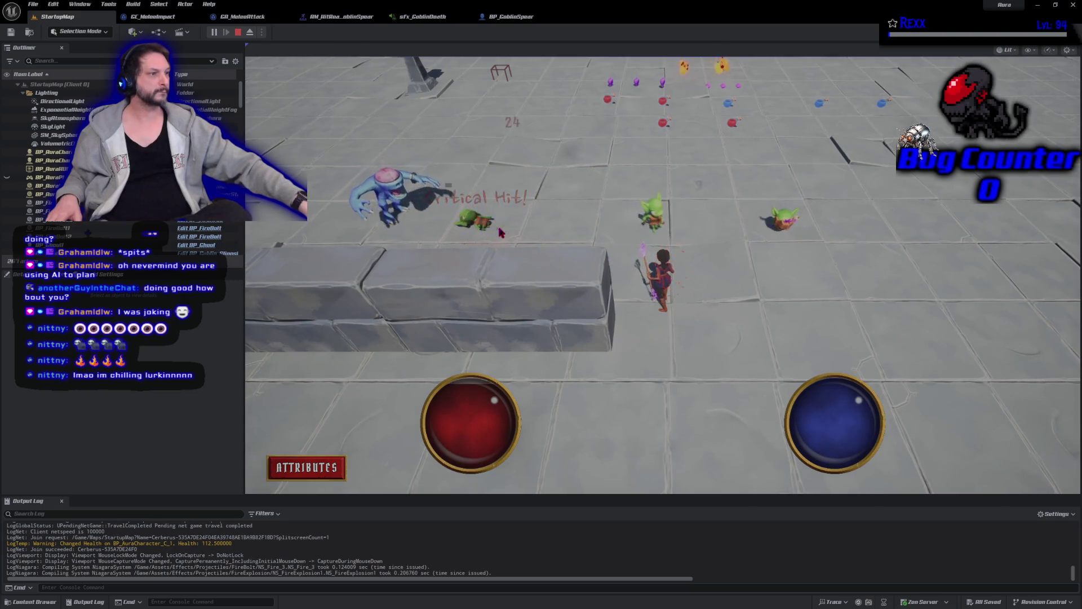
click(672, 229)
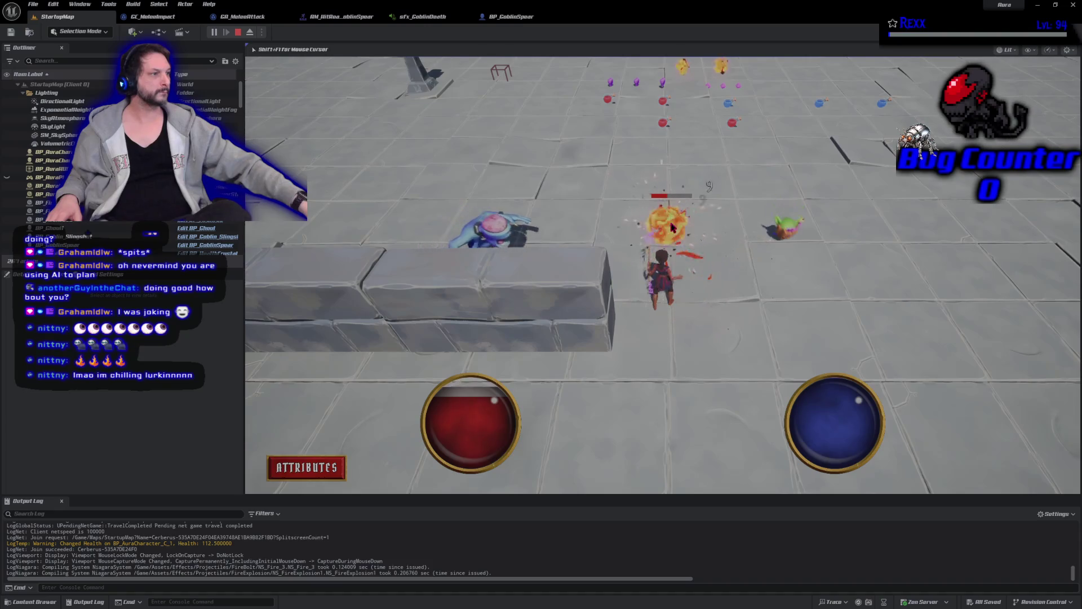
click(238, 32)
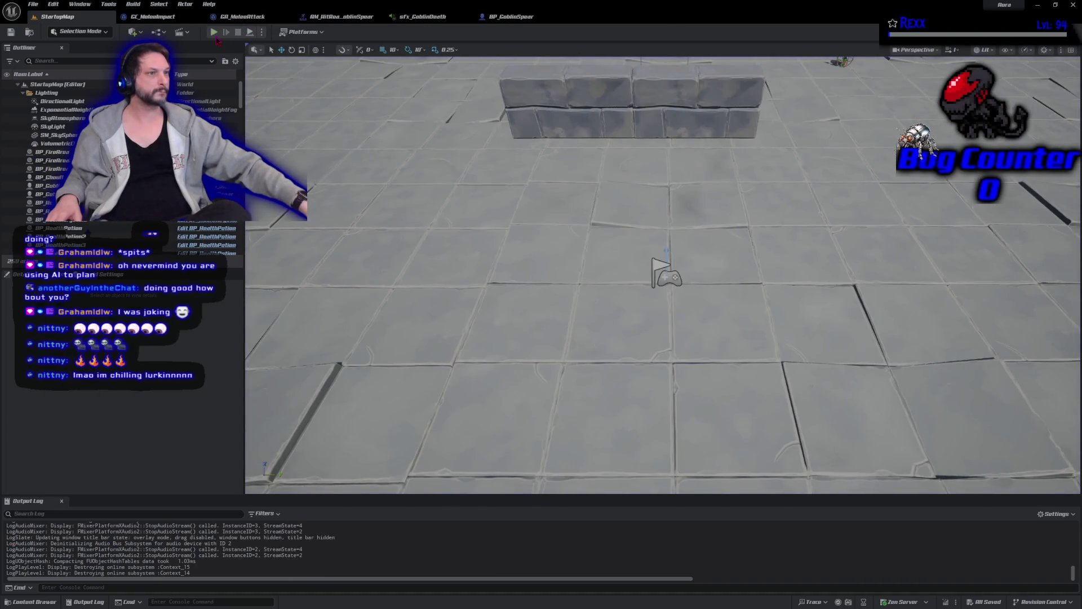
key(alt+p)
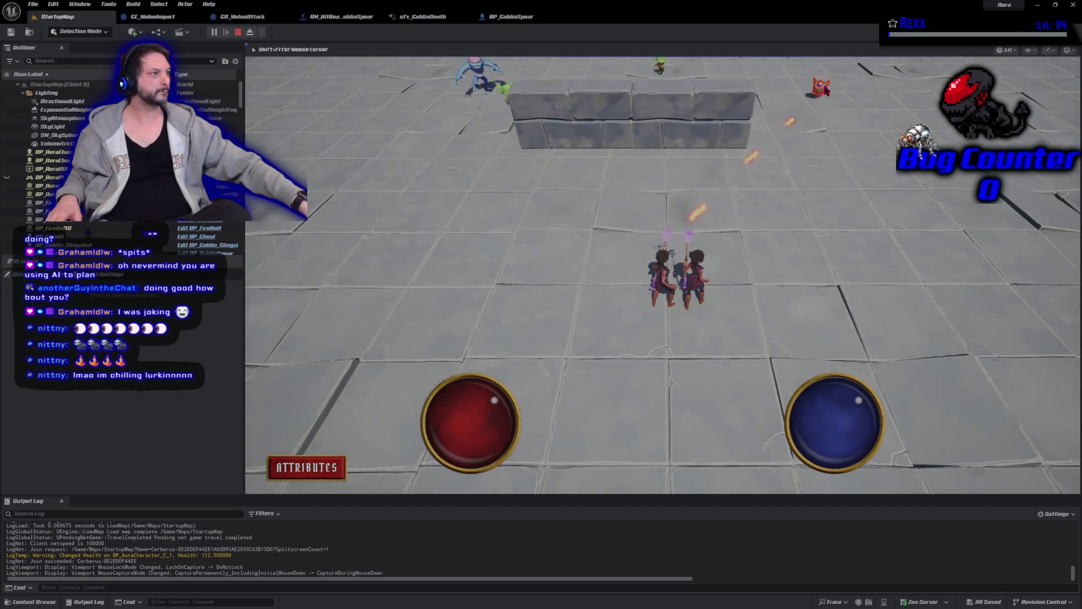
click(821, 124)
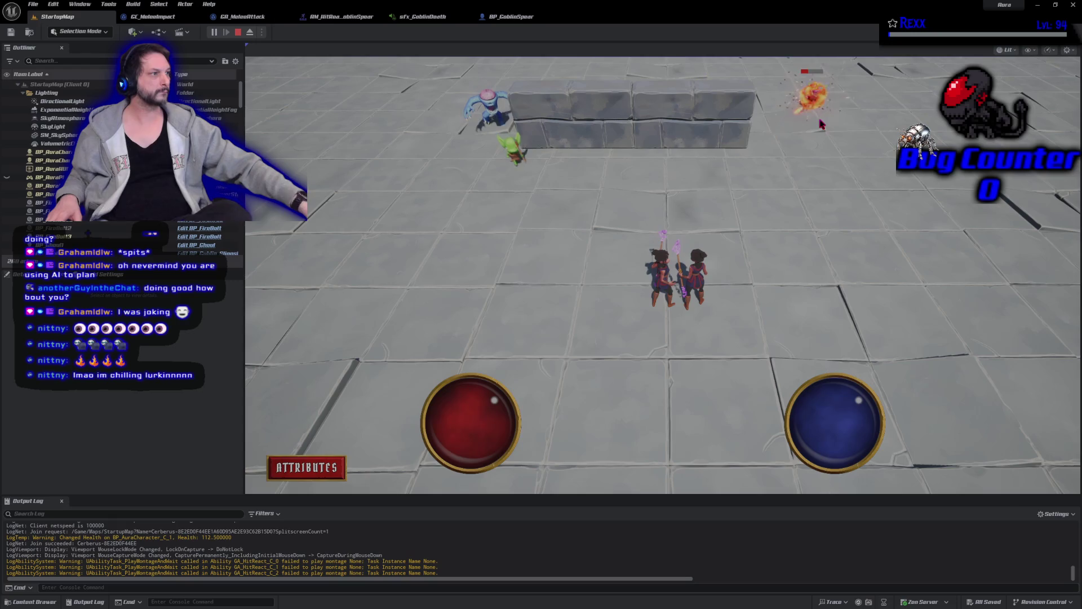
click(720, 236)
click(806, 284)
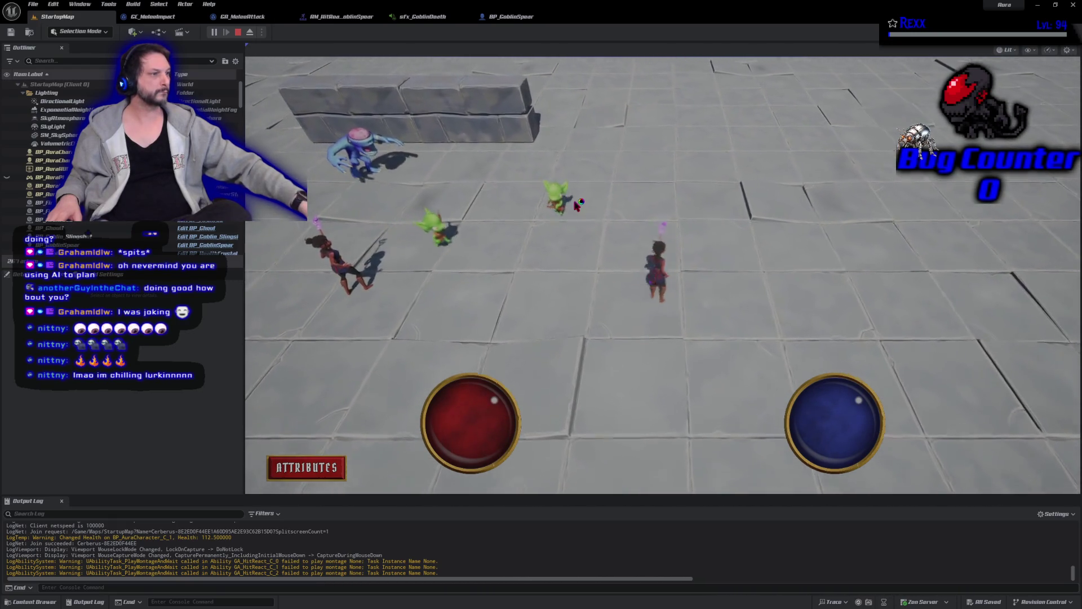
click(577, 206)
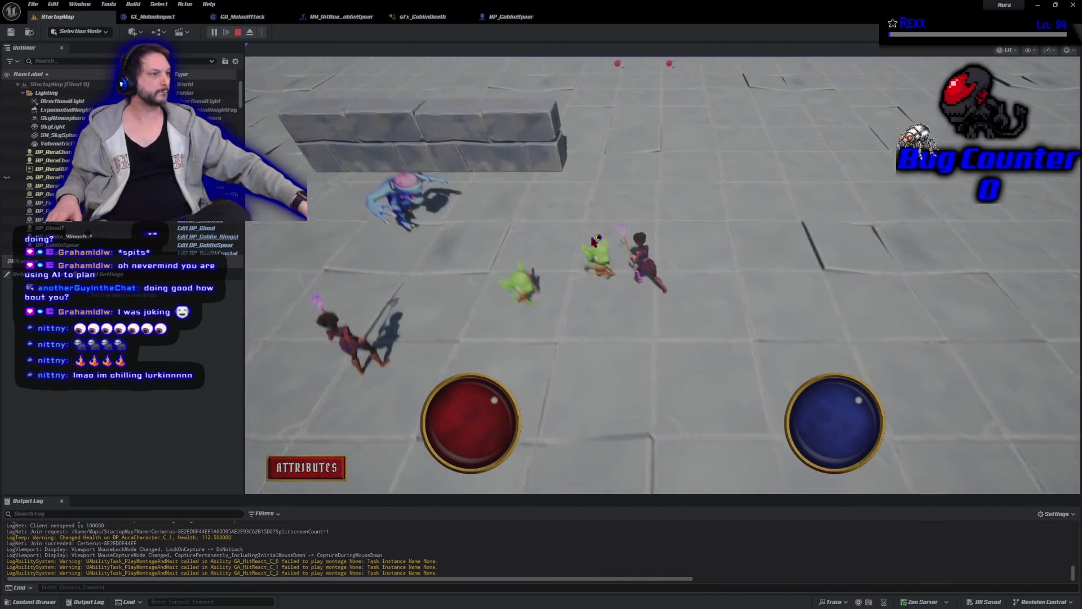
click(464, 338)
click(442, 289)
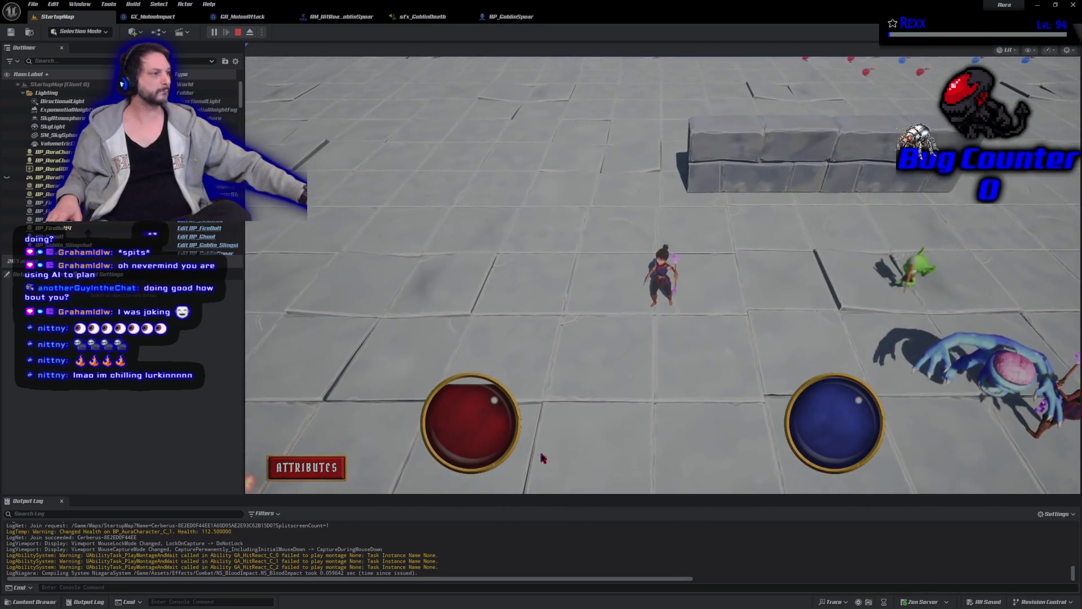
click(599, 423)
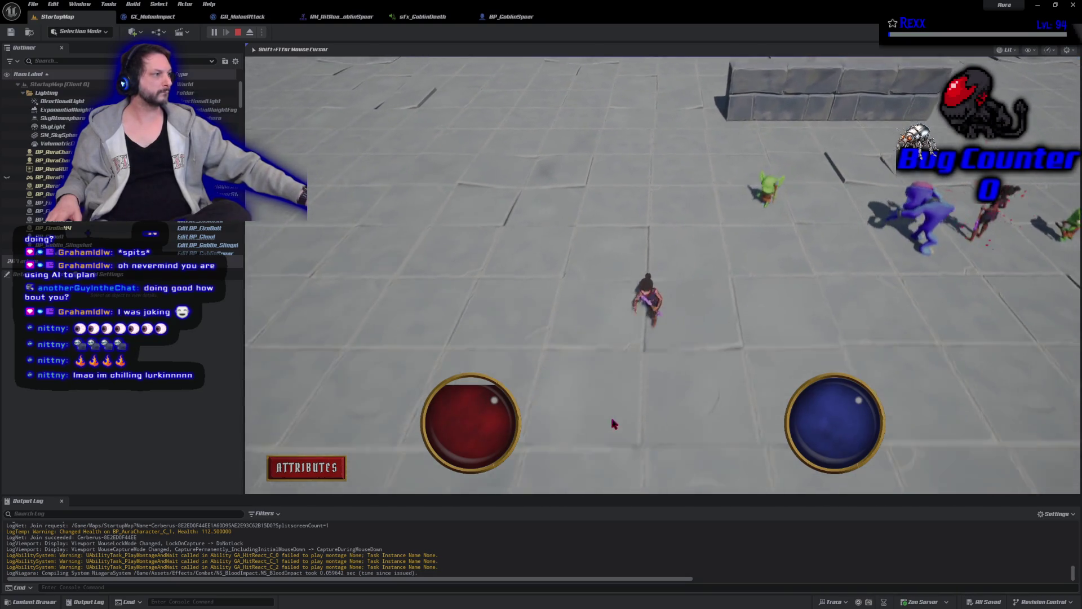
click(783, 321)
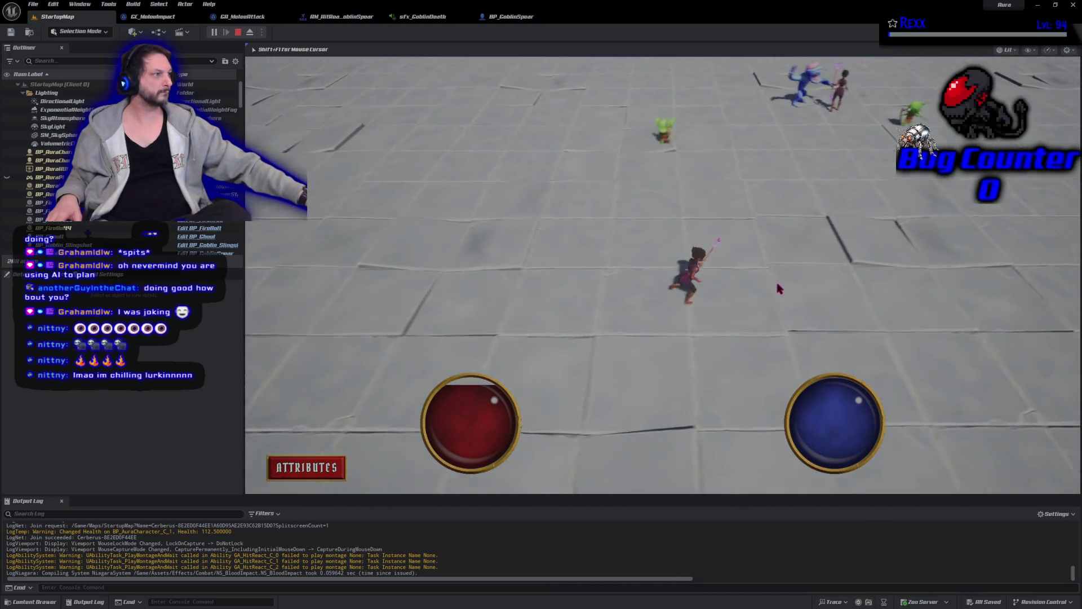
click(785, 171)
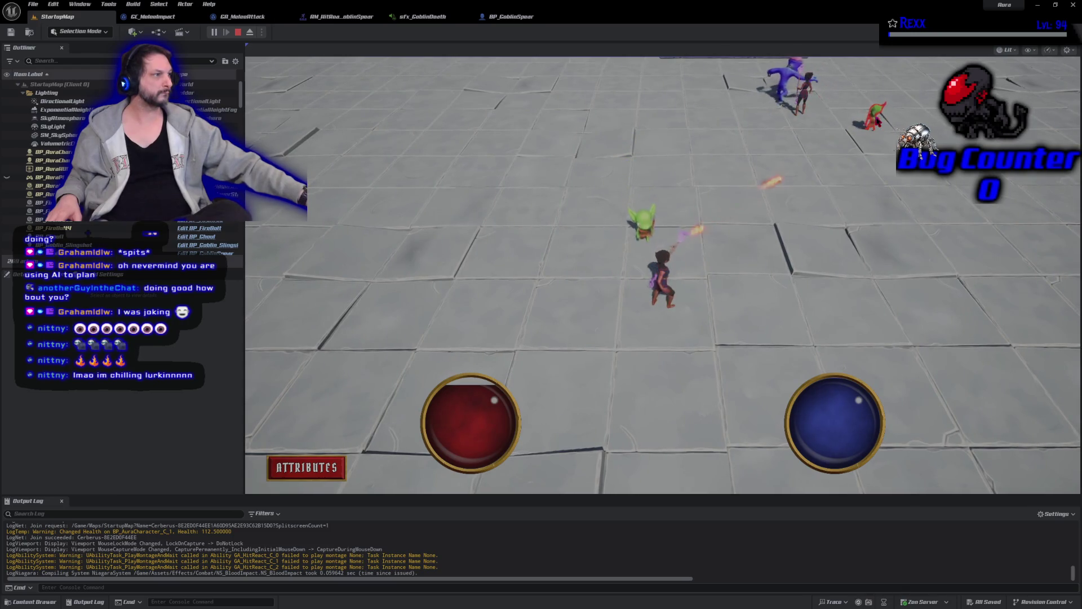
click(868, 229)
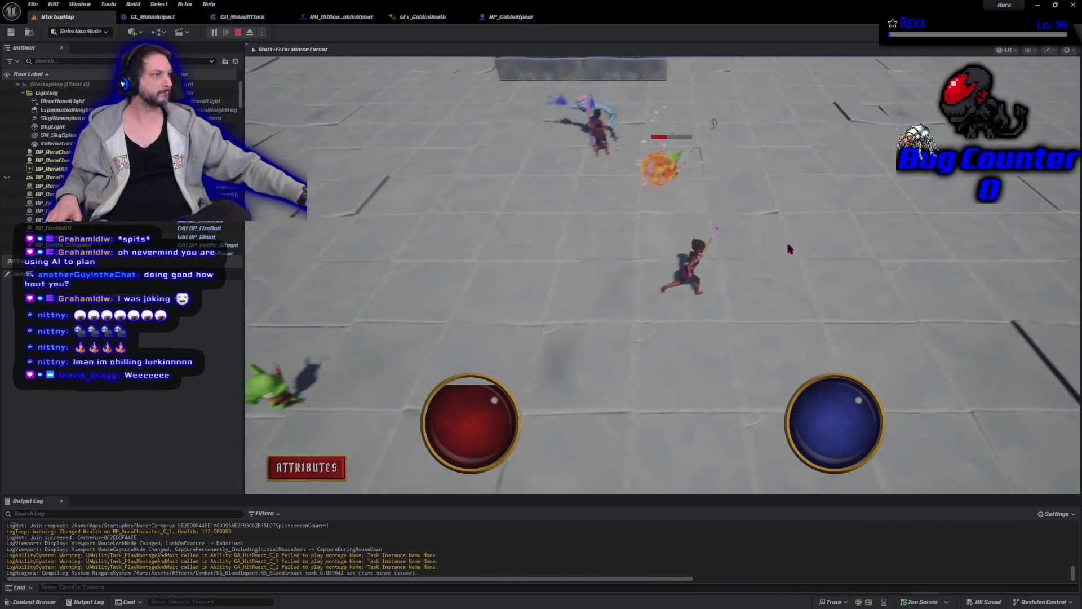
click(581, 224)
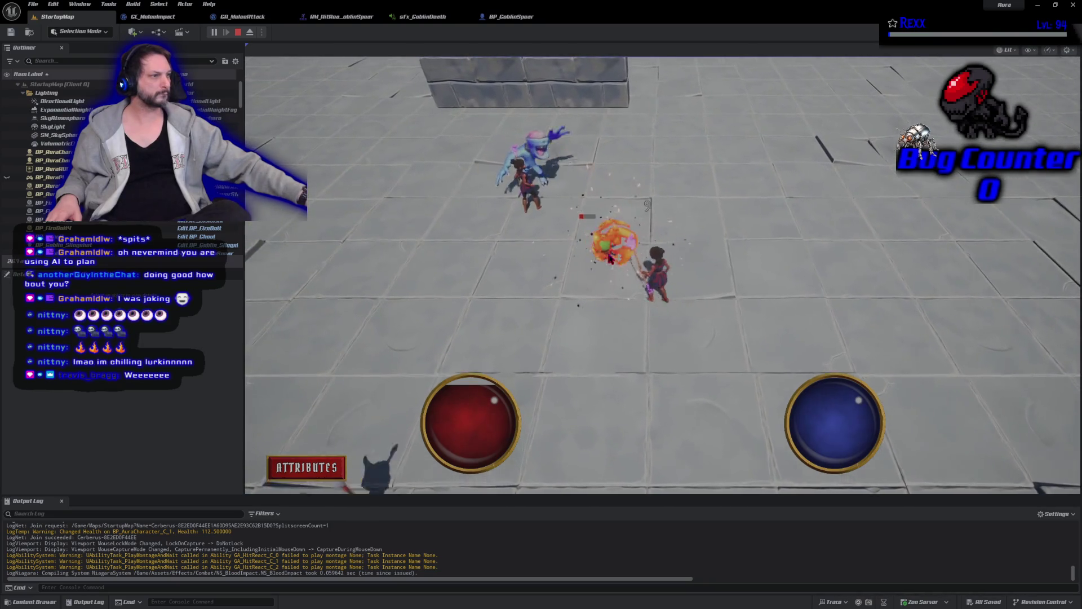
click(695, 289)
click(685, 225)
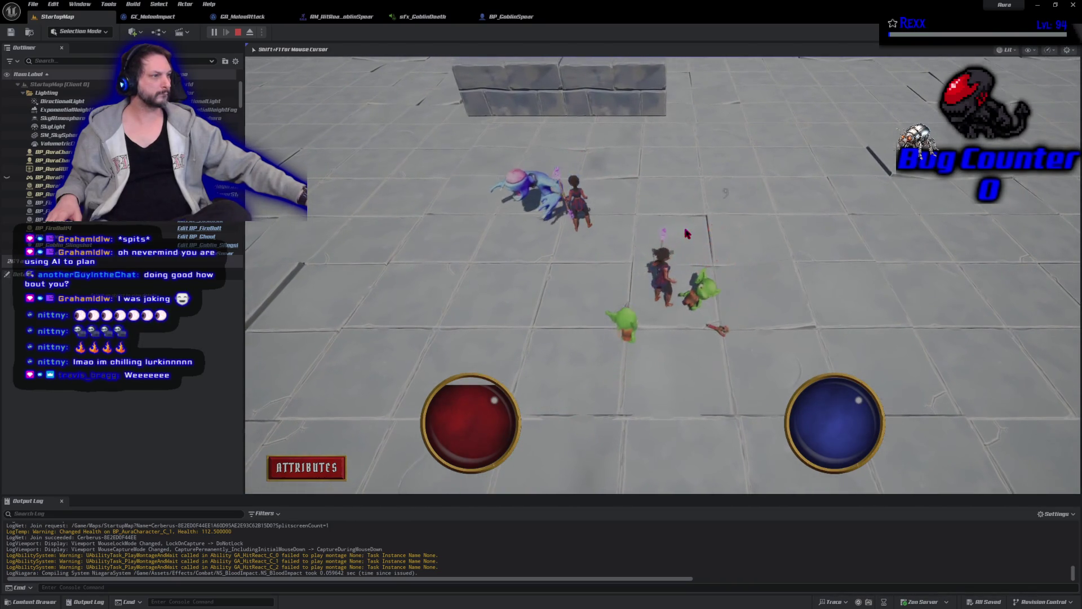
click(478, 332)
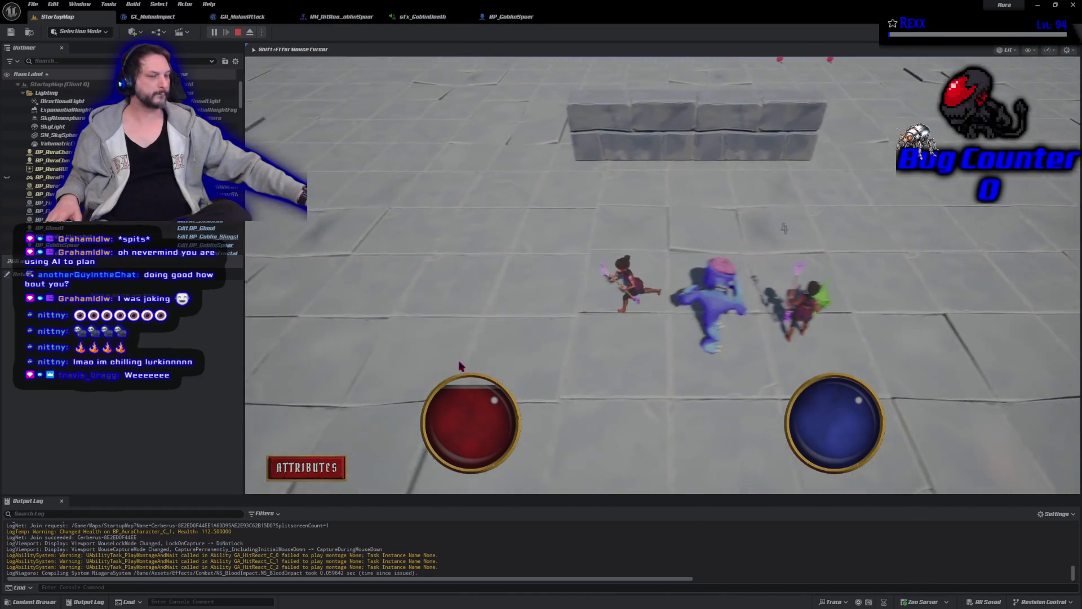
click(823, 186)
click(797, 283)
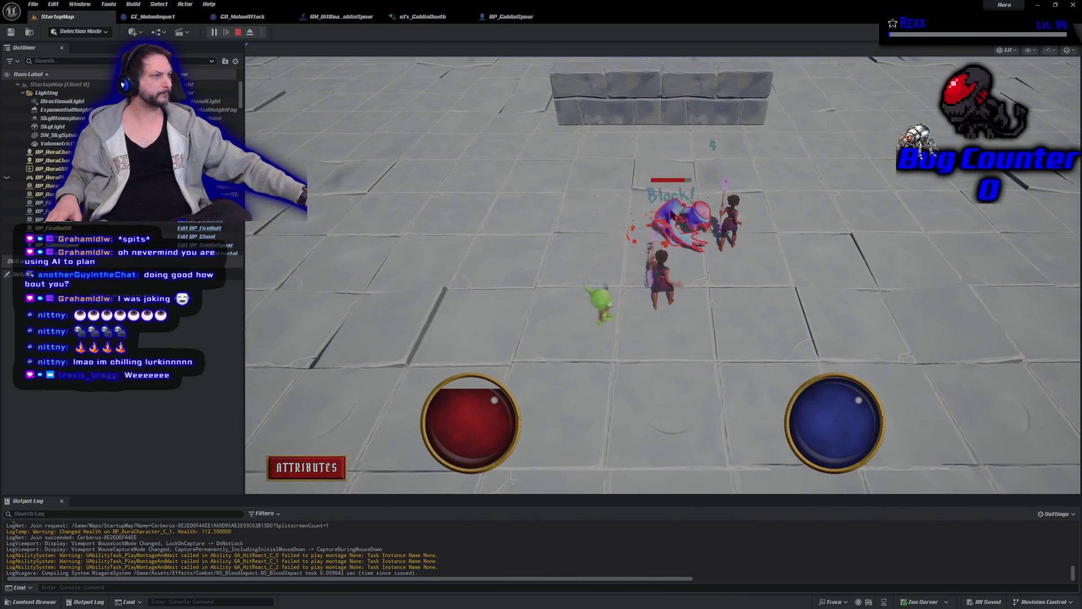
click(674, 216)
click(749, 297)
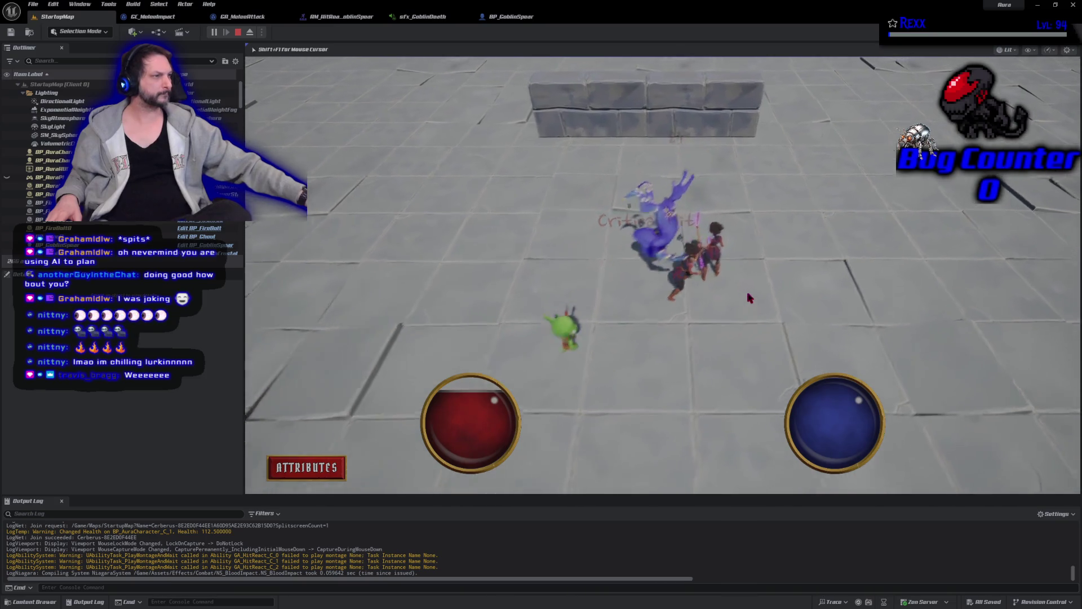
click(490, 340)
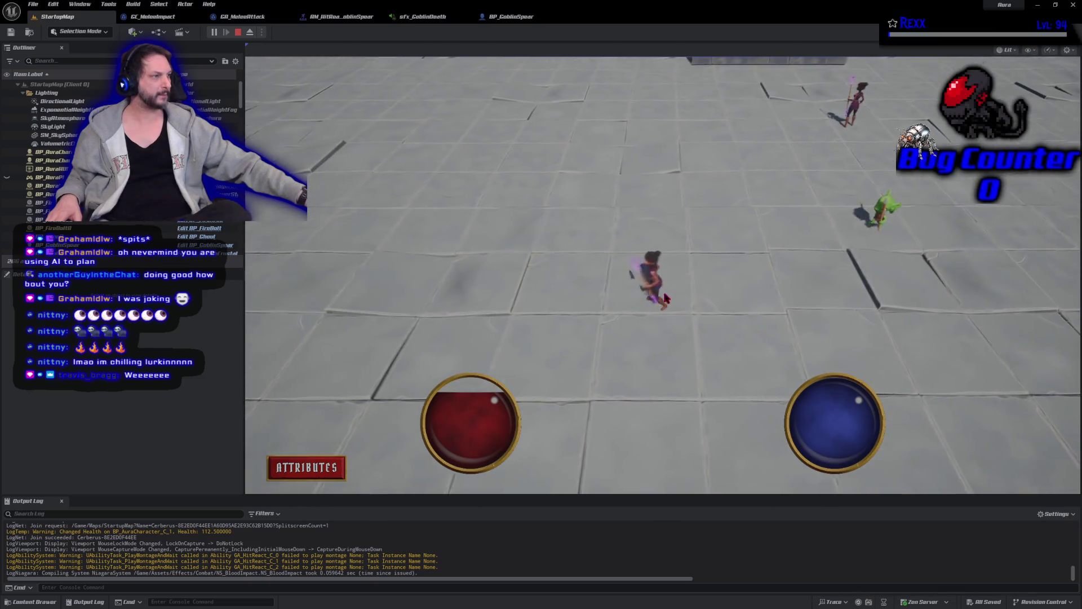
click(820, 231)
click(790, 255)
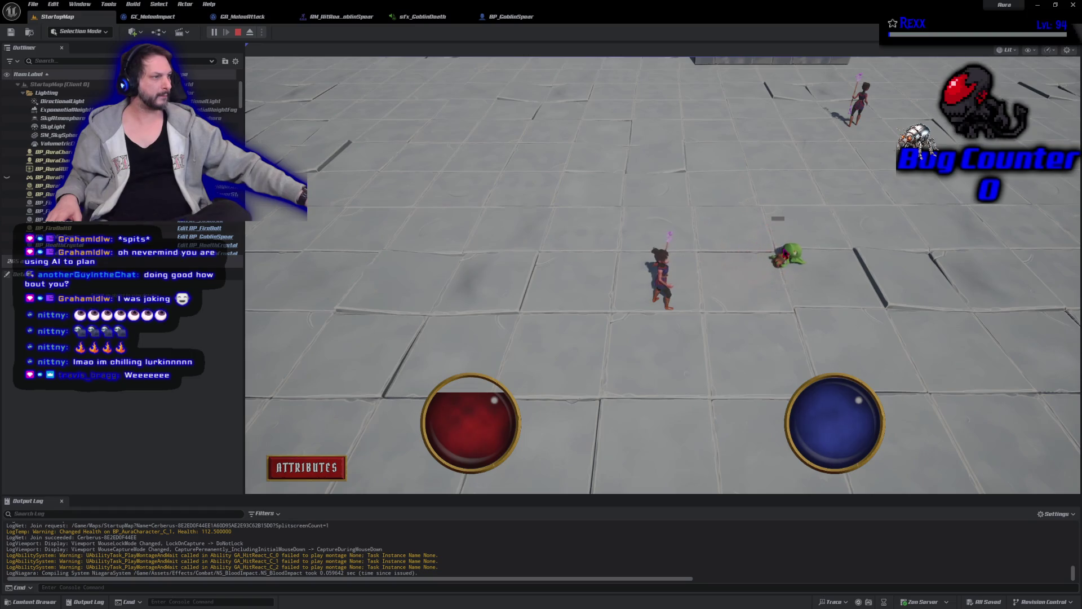
click(238, 33)
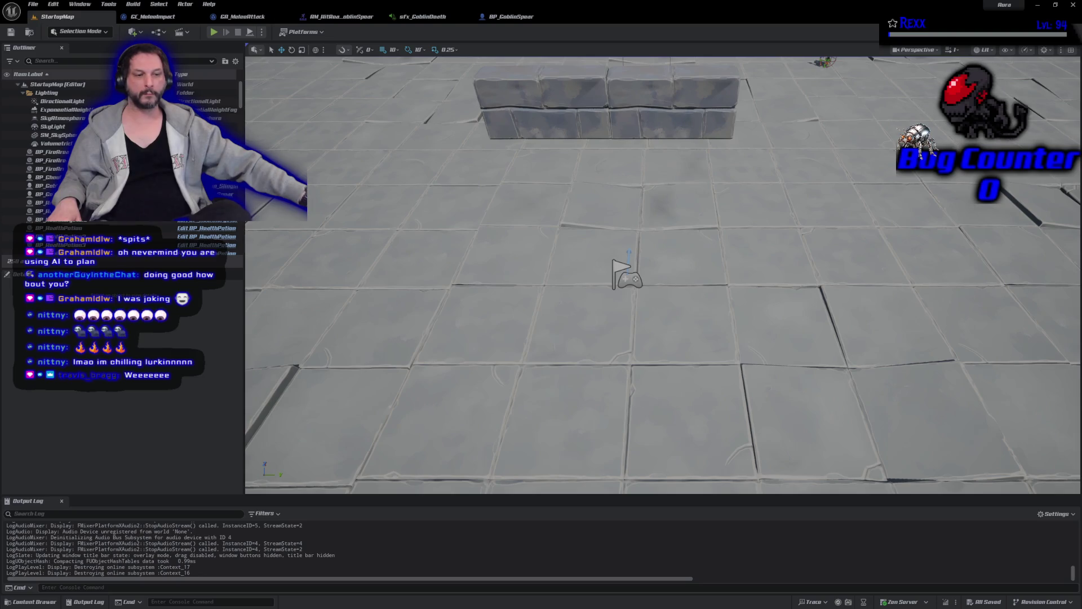
key(alt+Tab)
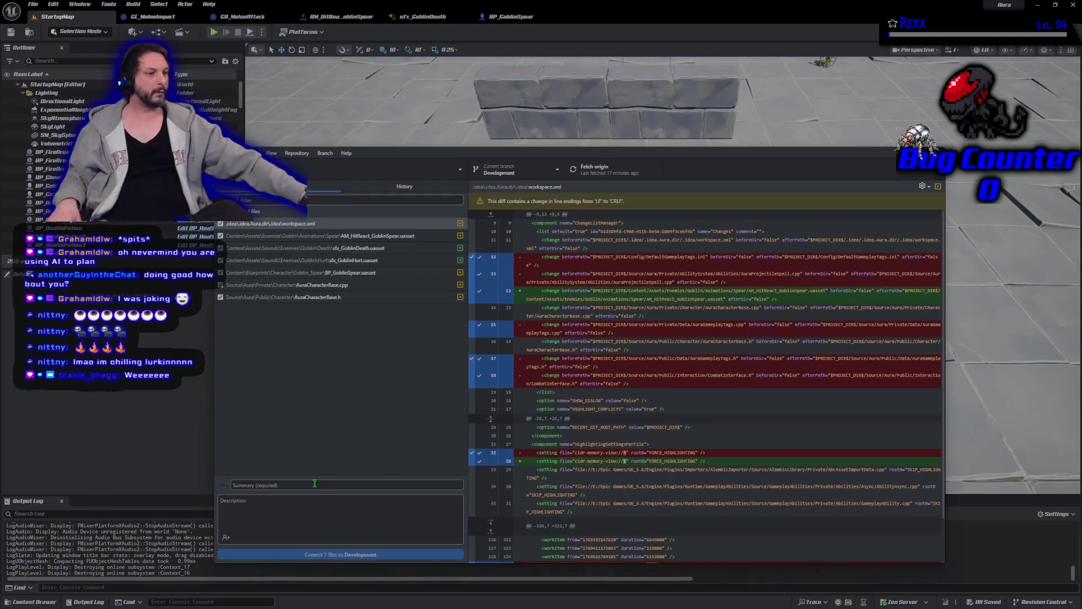
Commit the 7 changed files to Development as 'Goblin Spear - Hurt and Death Sounds' and push to origin
click(315, 483)
text(Goblin Spear - Hurt and Death Sounds)
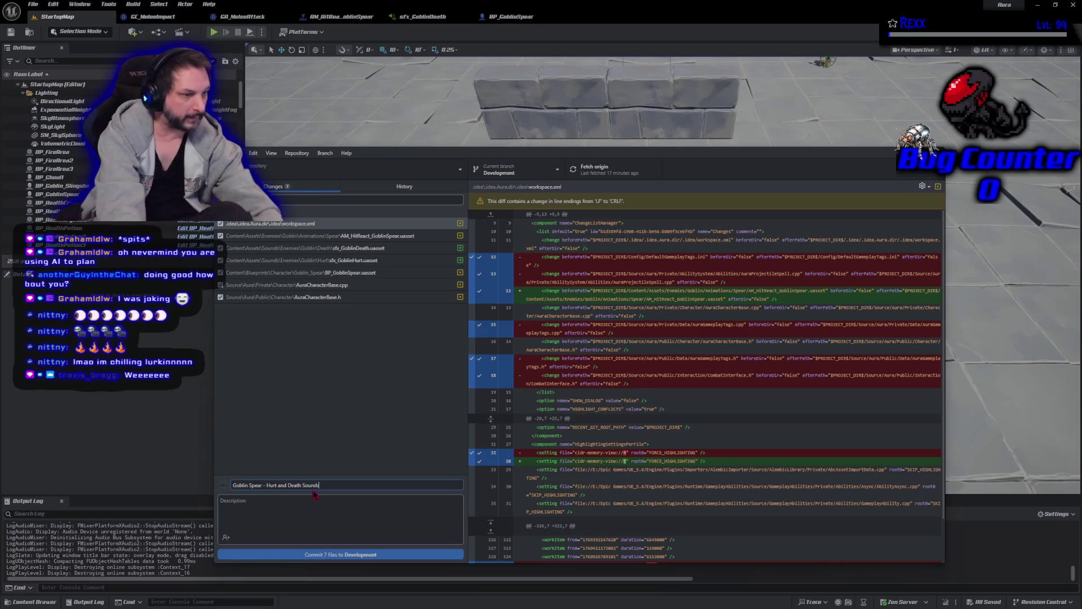
click(348, 554)
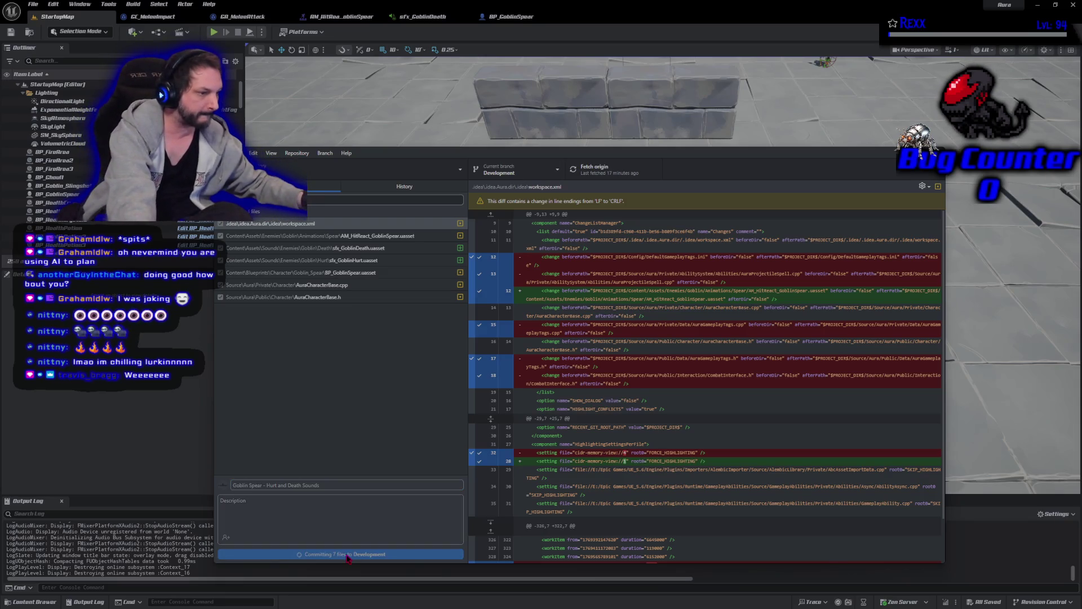
click(806, 266)
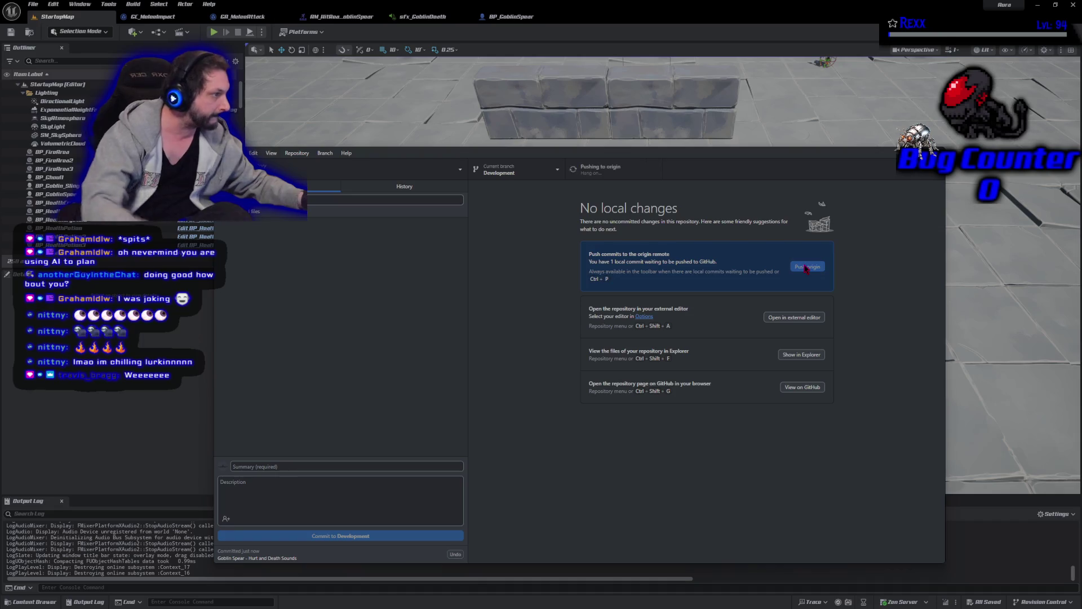
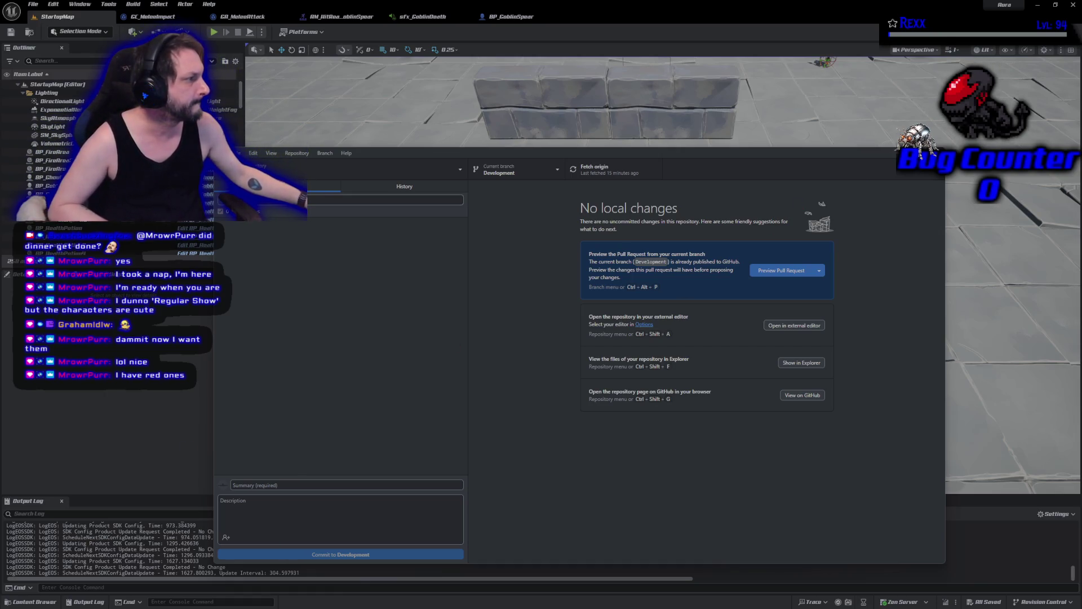
Move away from GitHub Desktop and close the Unreal Editor with Alt+F4
key(alt+Tab)
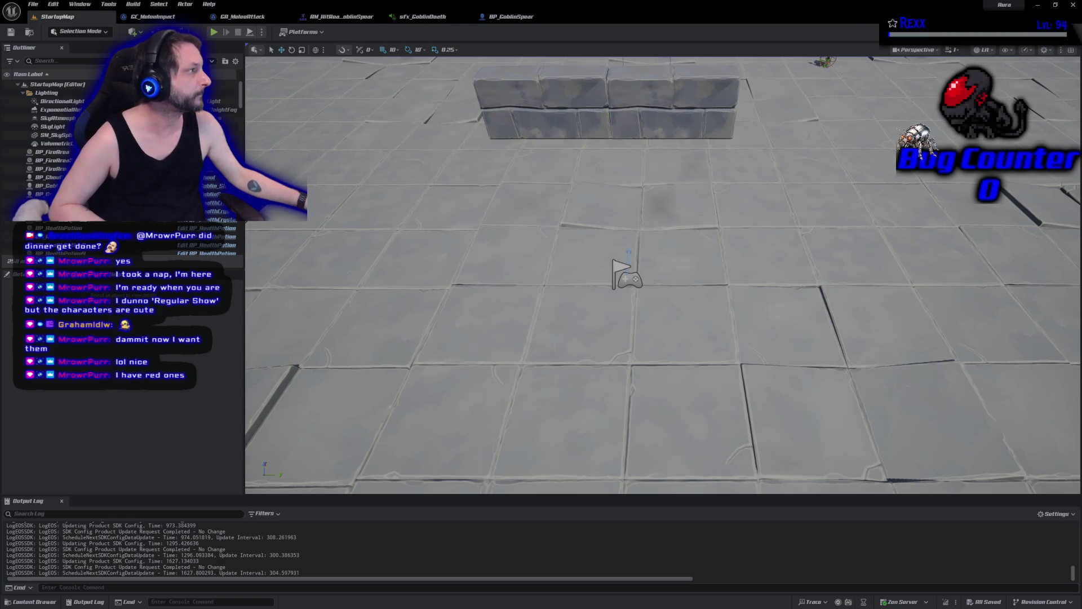
key(alt+F4)
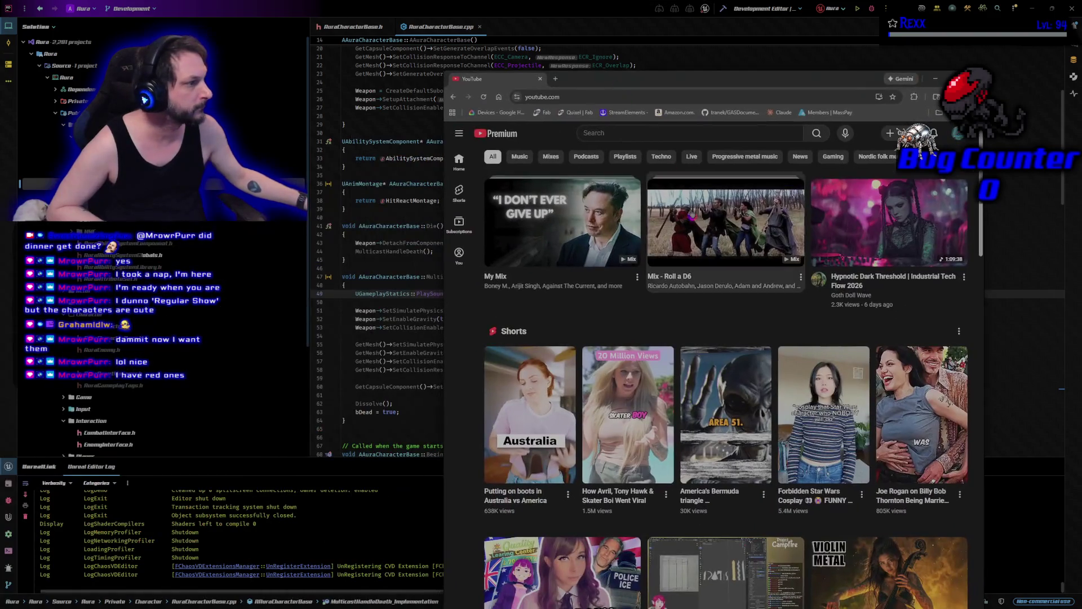
Play the Roll a D6 mix full screen and skip ahead to 0:26
click(732, 225)
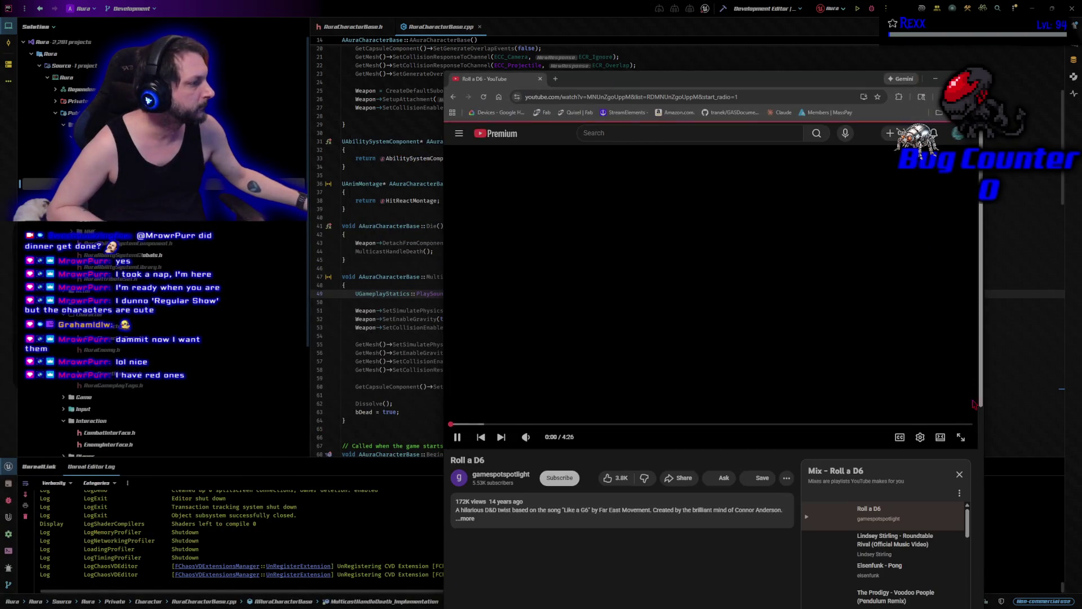
click(961, 438)
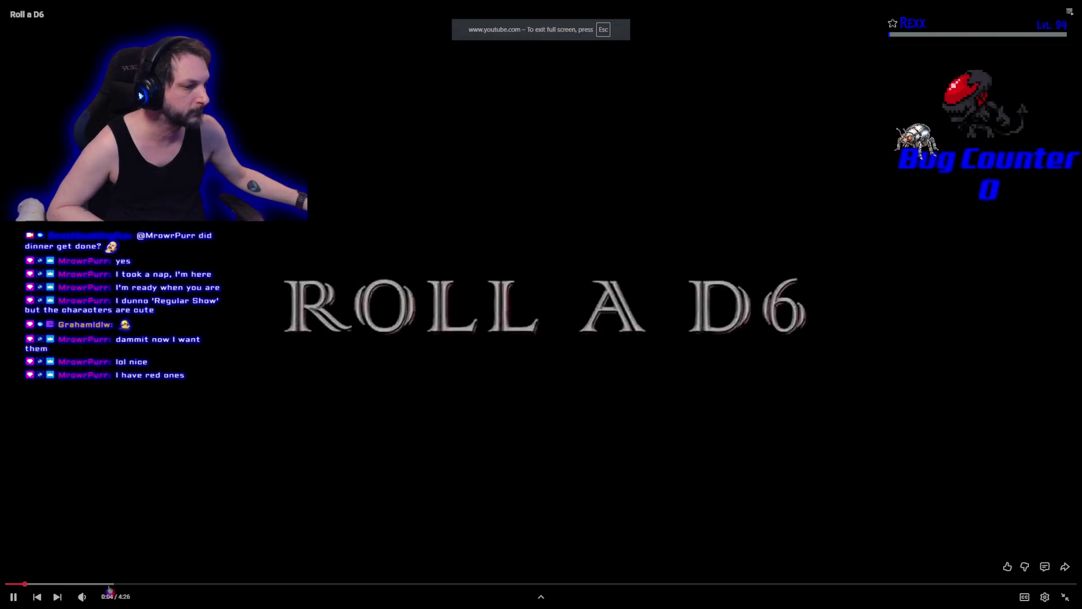
click(110, 585)
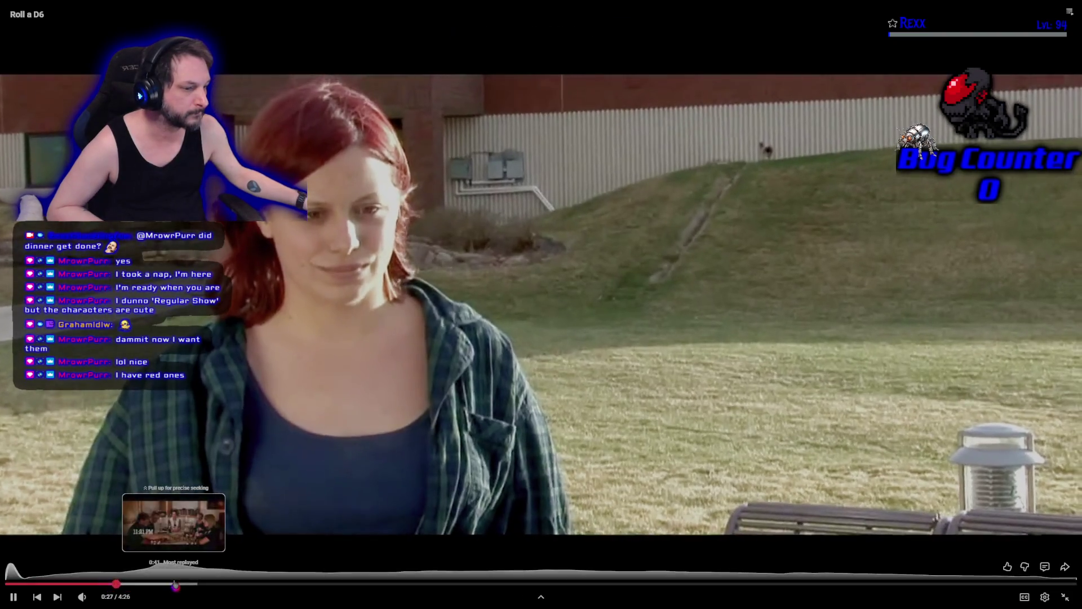
Jump the Roll a D6 video to 0:42, then pause it near the end at 4:23
click(177, 583)
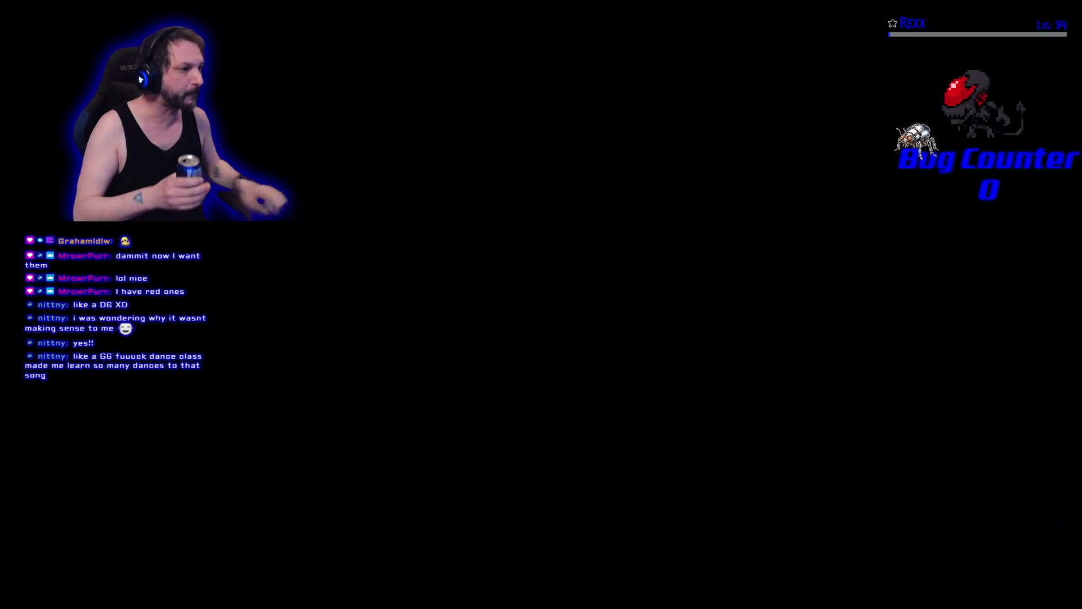
mouse_move(698, 490)
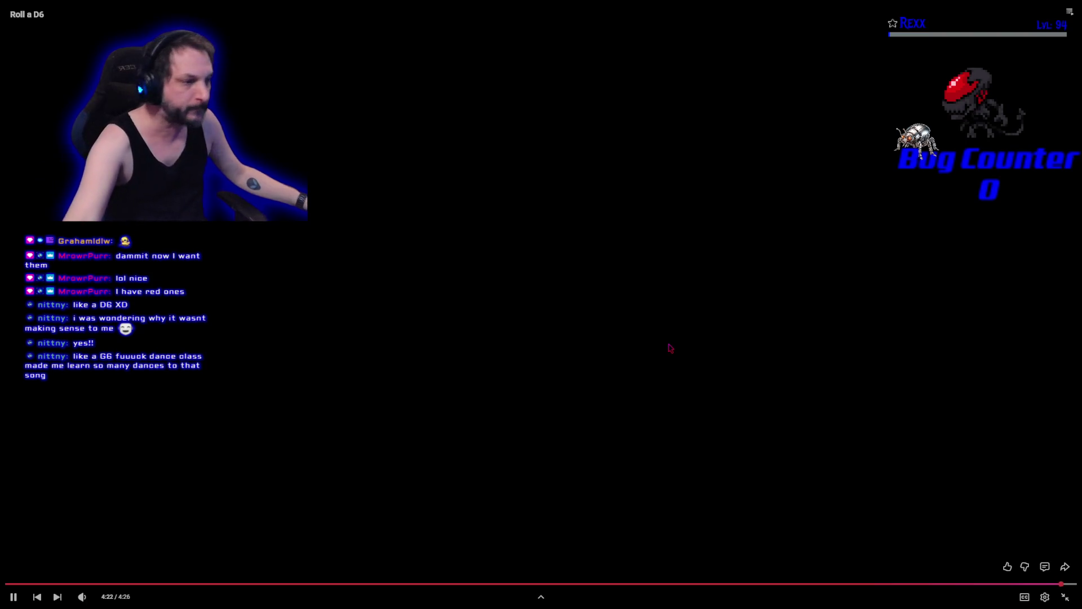
click(671, 348)
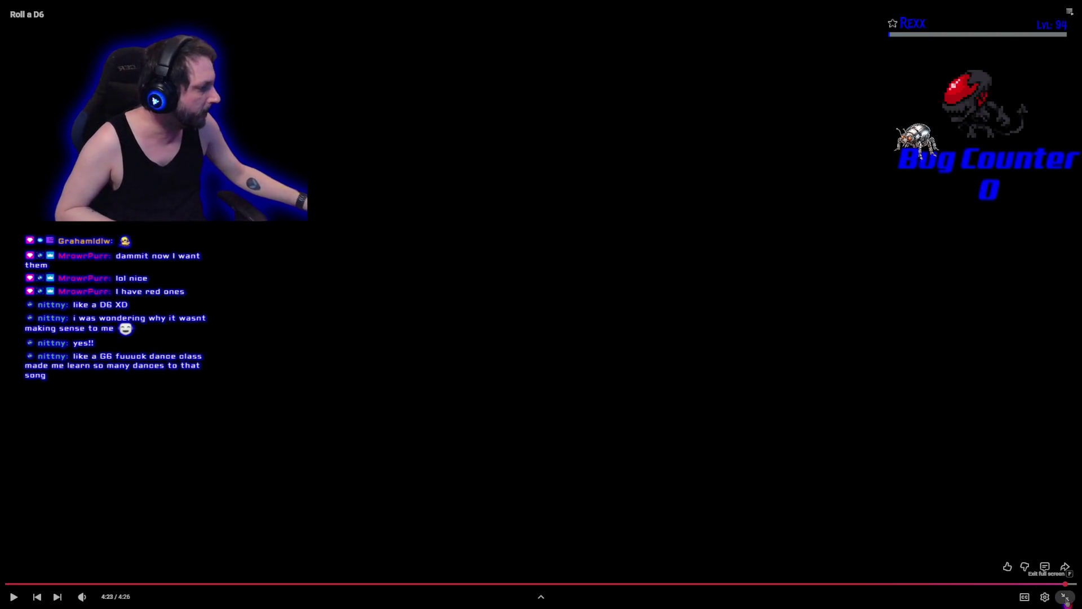
Exit full screen, close the Roll a D6 video window, then close the code editor window
click(1065, 596)
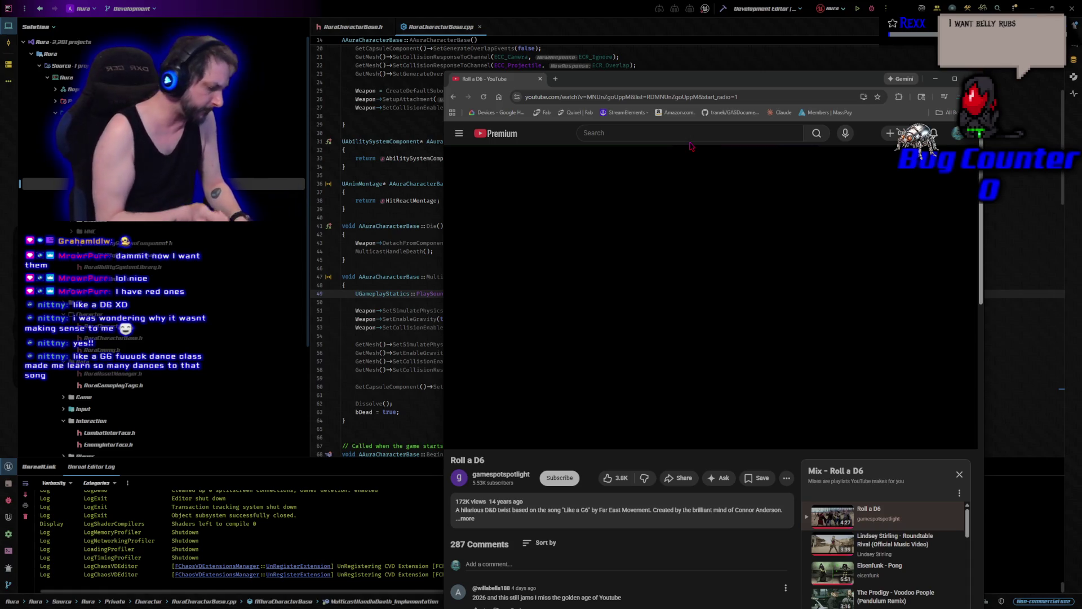
mouse_move(564, 147)
click(976, 79)
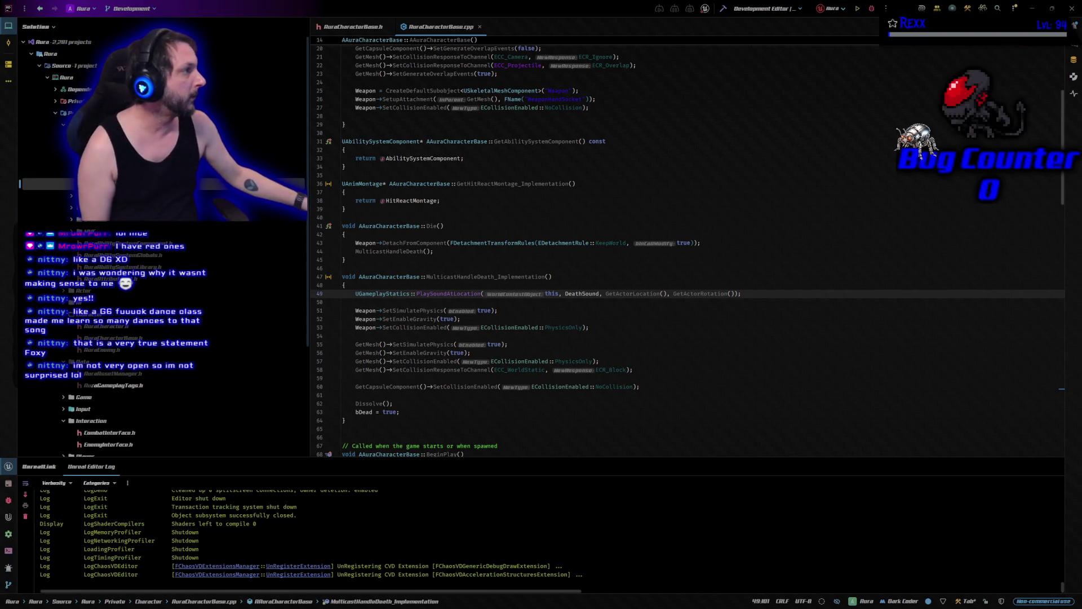
click(1071, 9)
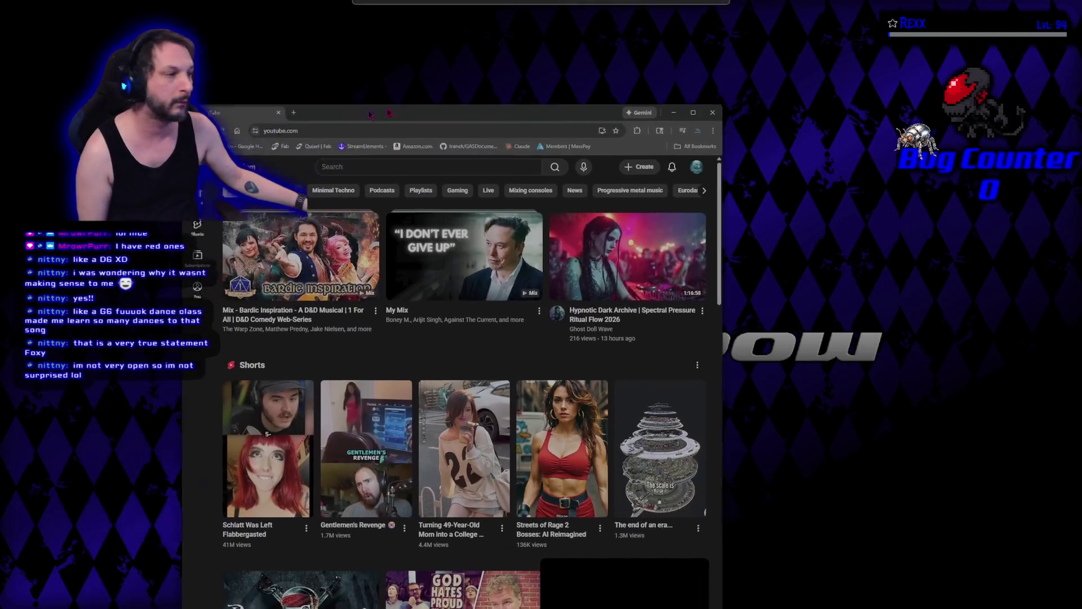
Maximize the YouTube window and restart the SpaceX video from 0:00 in full screen
drag(710, 111, 768, 110)
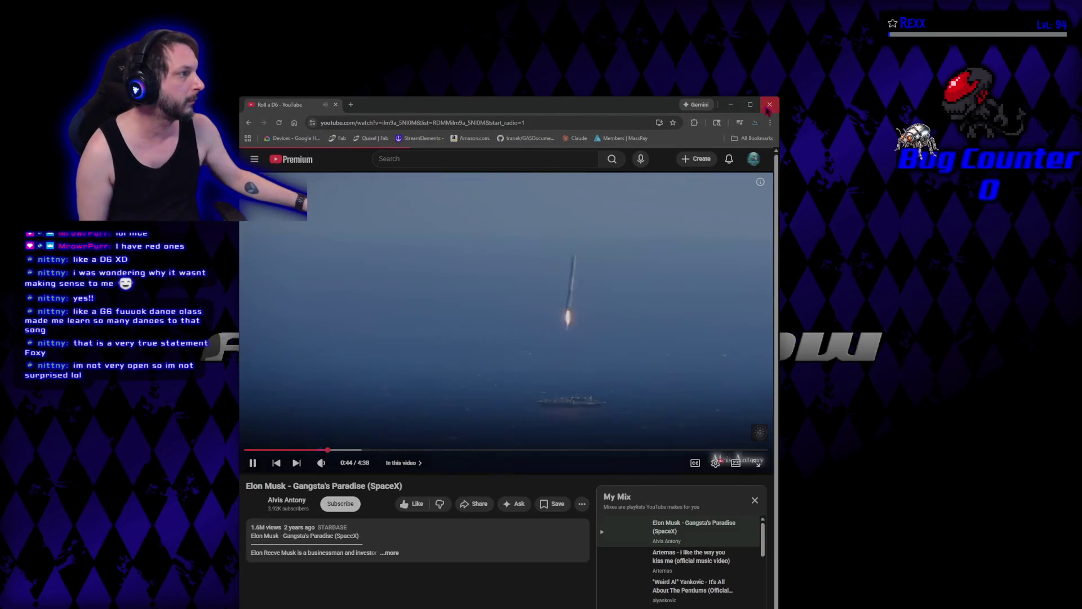
click(750, 105)
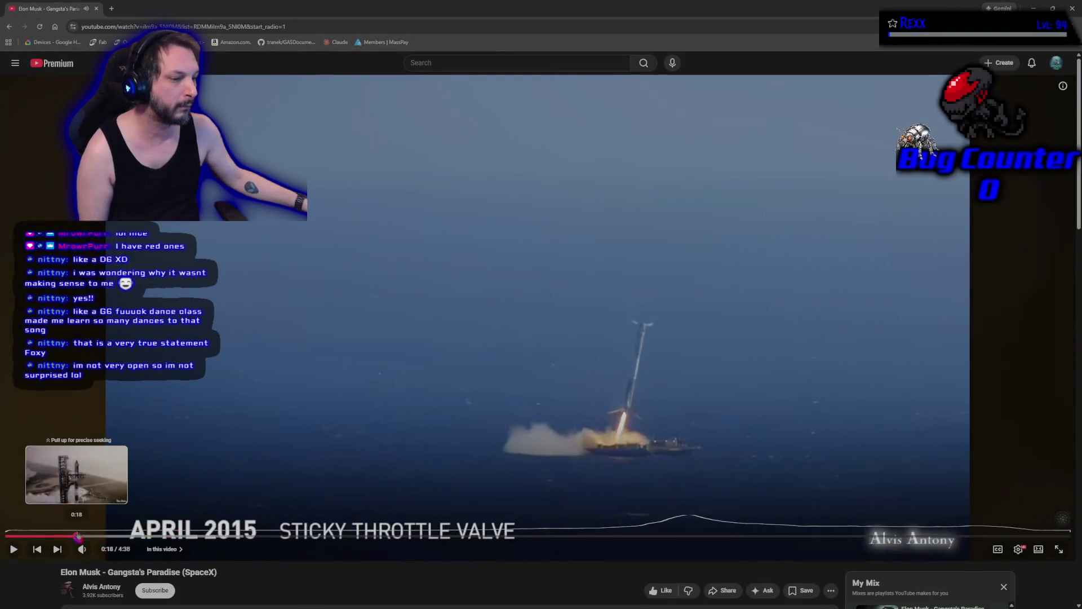
click(8, 536)
click(14, 549)
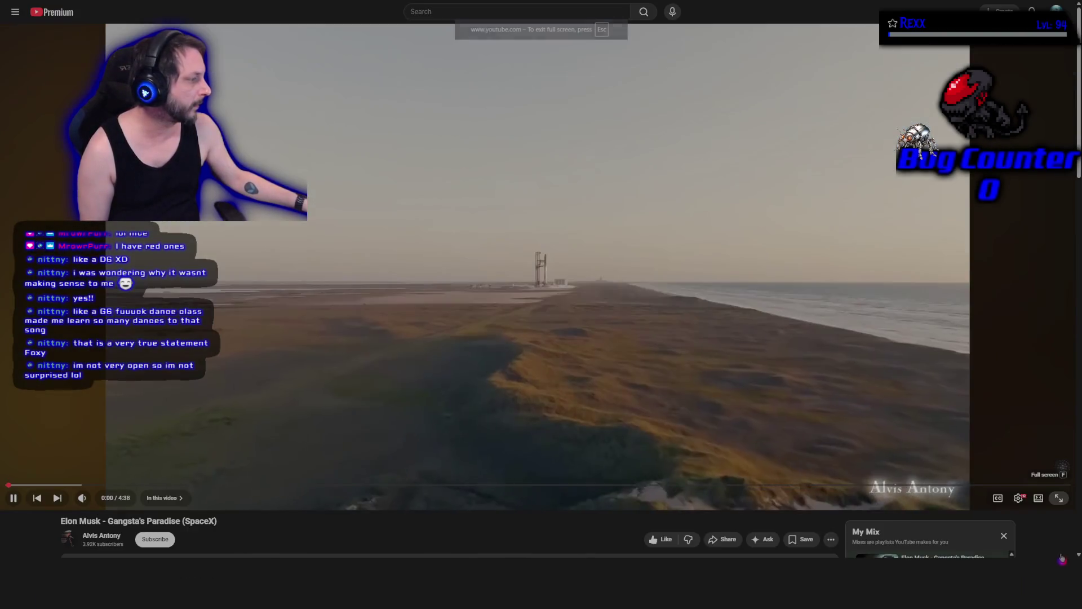
click(1060, 549)
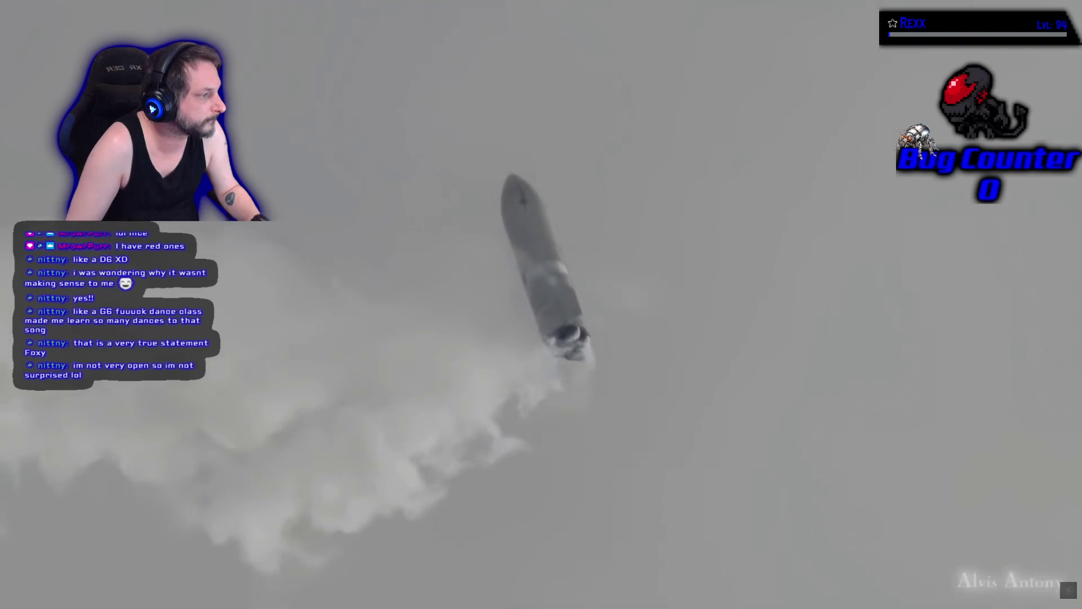
Let the SpaceX video play to 3:19, then double-click the player to exit full screen
mouse_move(925, 382)
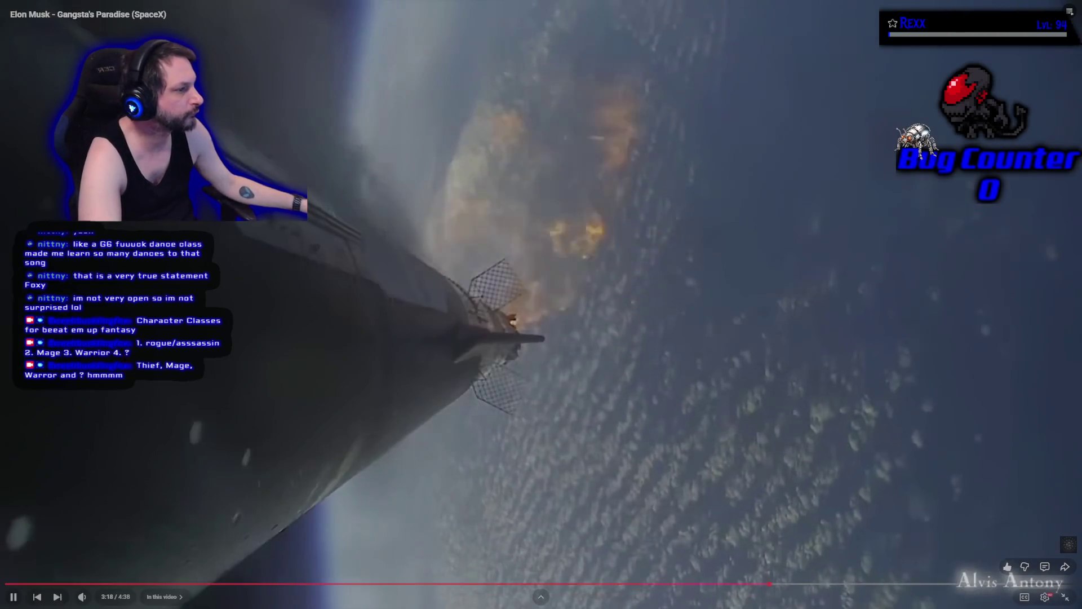
double_click(353, 212)
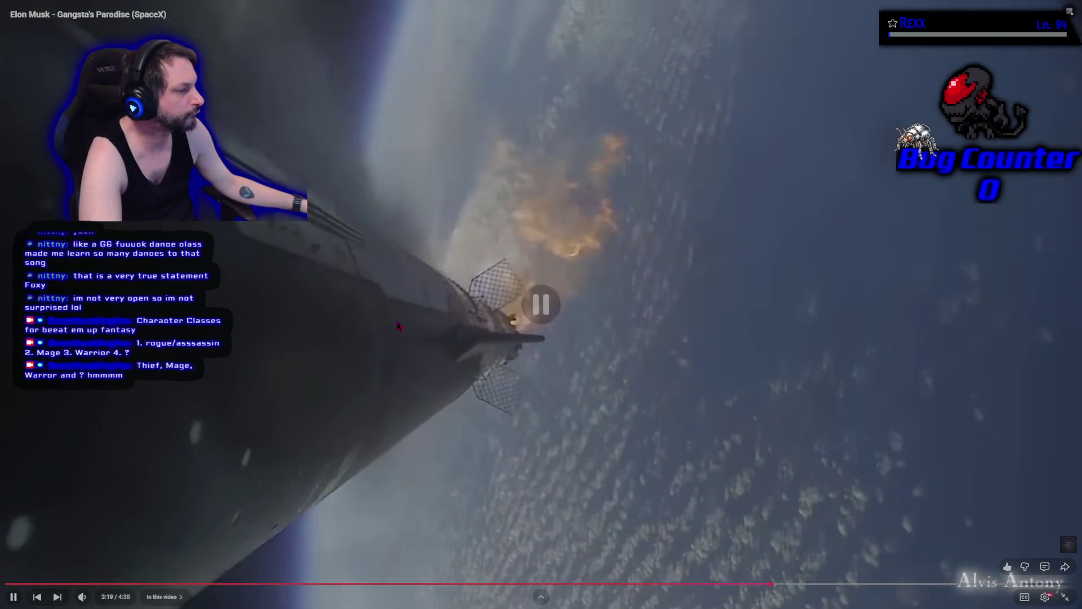